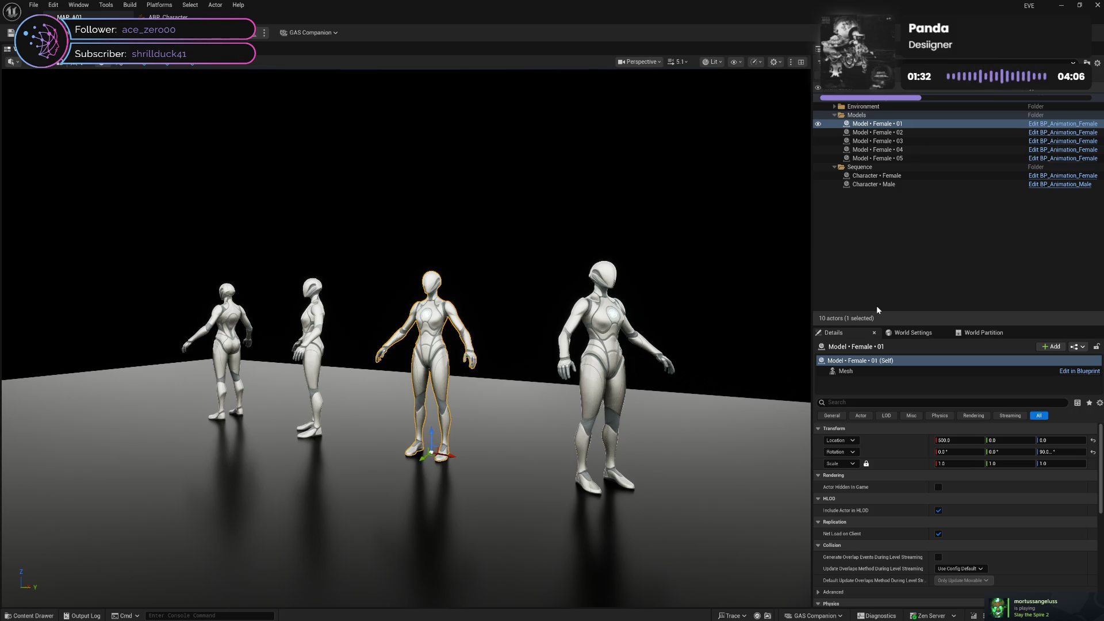
# Step: Deselect the female model and move the viewport camera closer to the five figures
pyautogui.click(886, 284)
pyautogui.moveTo(653, 281); pyautogui.dragTo(653, 281)
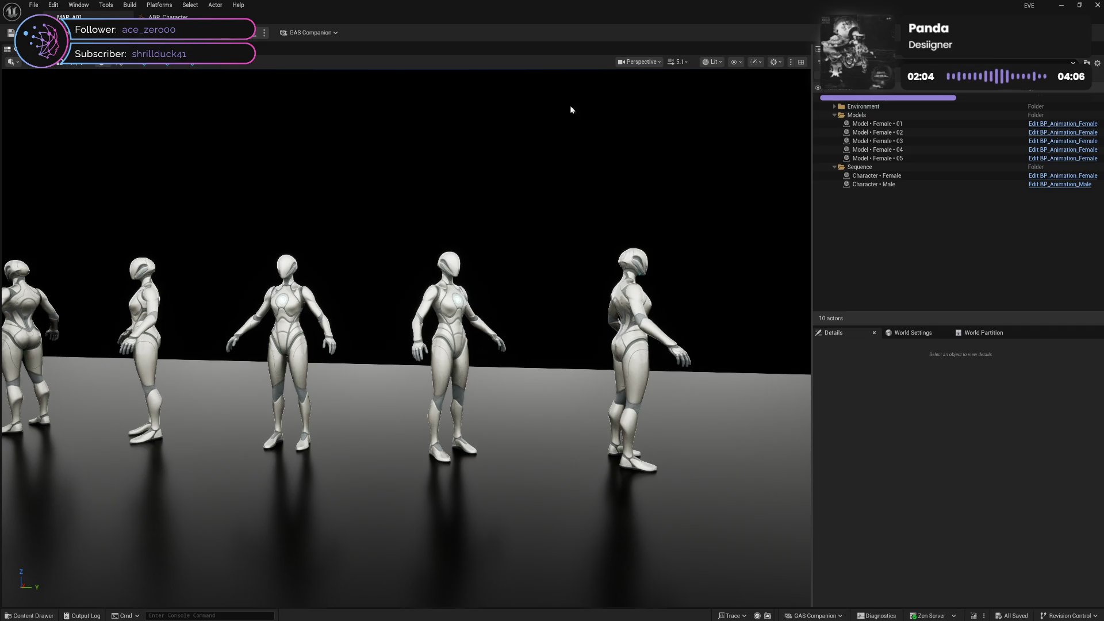
# Step: Browse the Level, Montage, Pose and Sequence animation folders, then open CRP_Heavy_Backswing's options in Pose
pyautogui.click(28, 615)
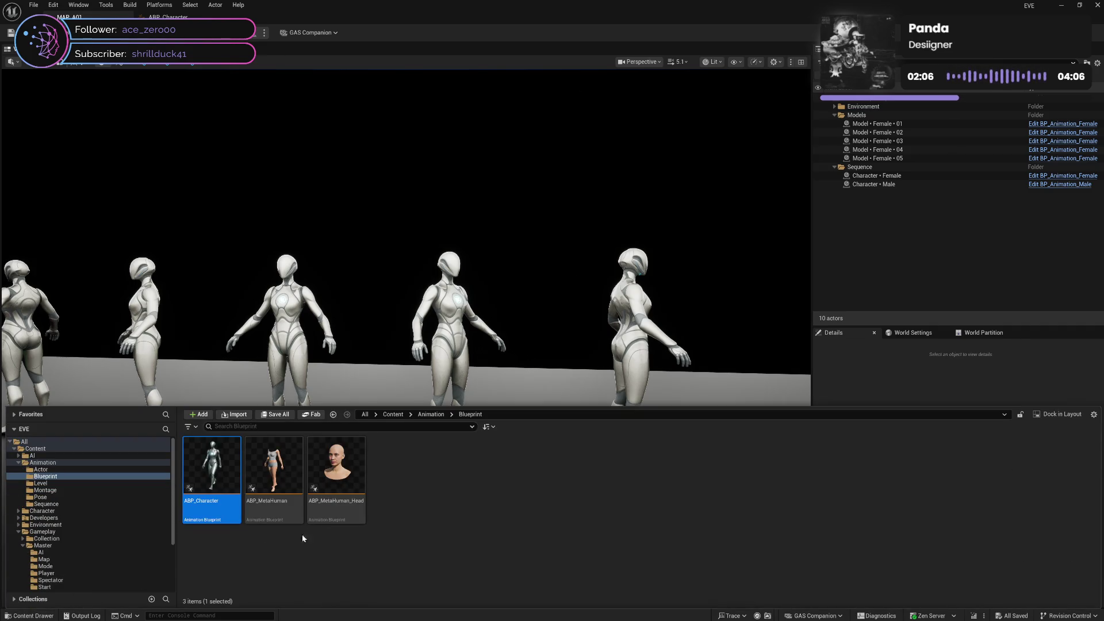
pyautogui.click(325, 532)
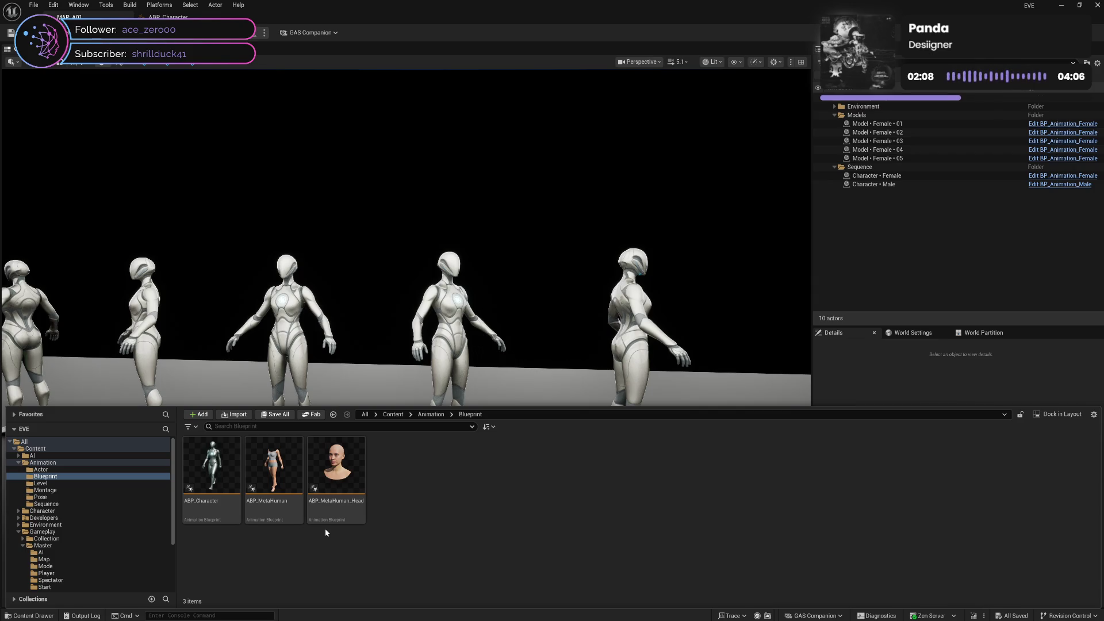
pyautogui.click(69, 484)
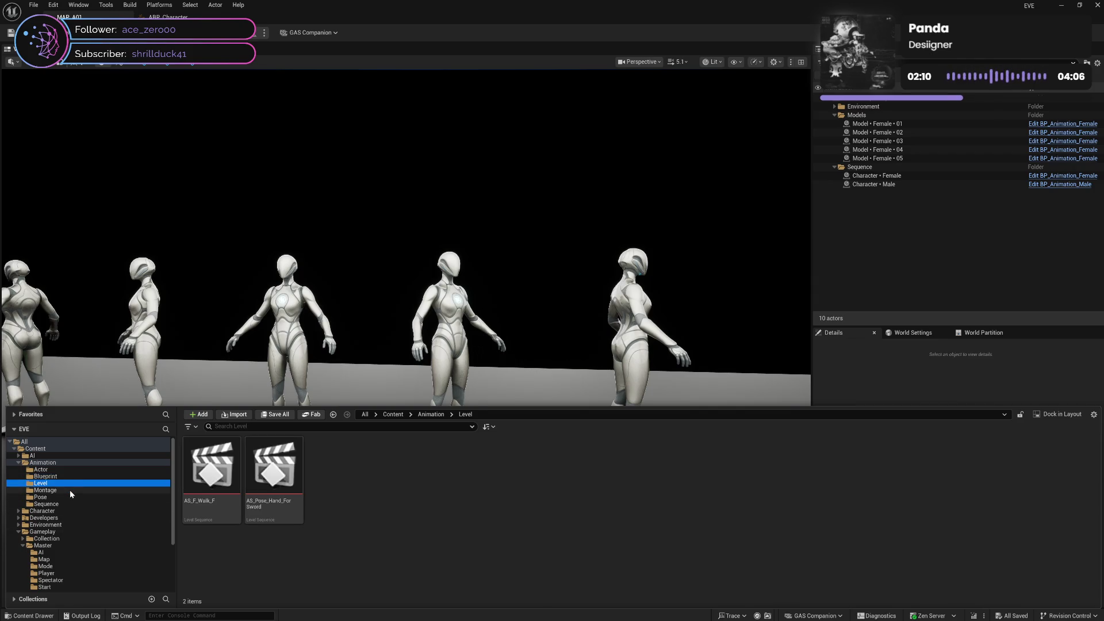
pyautogui.click(70, 490)
pyautogui.click(70, 497)
pyautogui.click(74, 504)
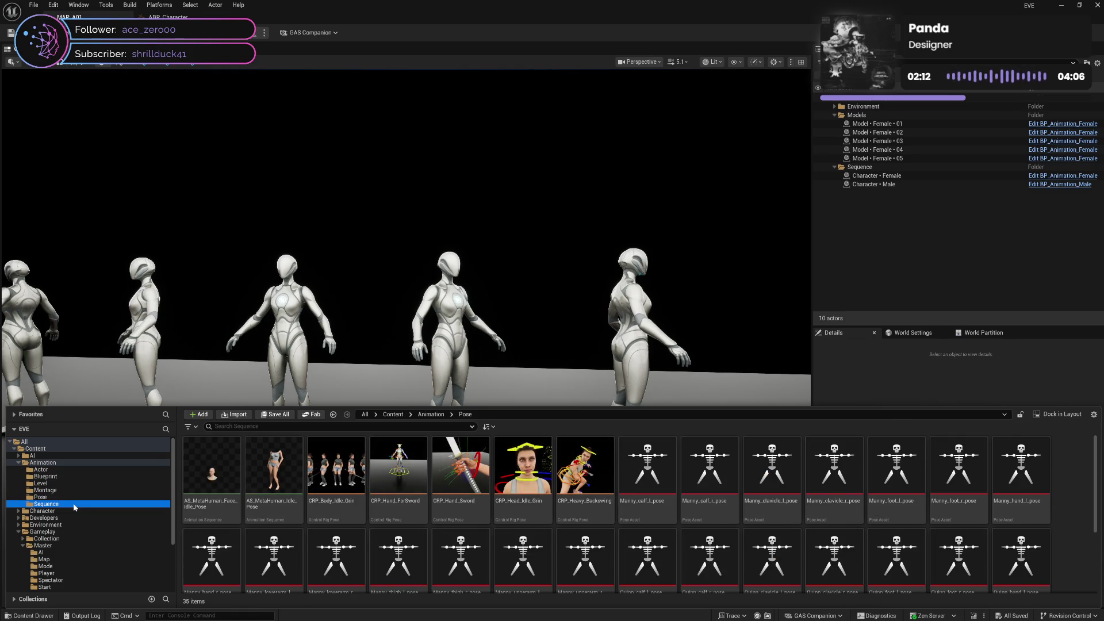
pyautogui.click(74, 497)
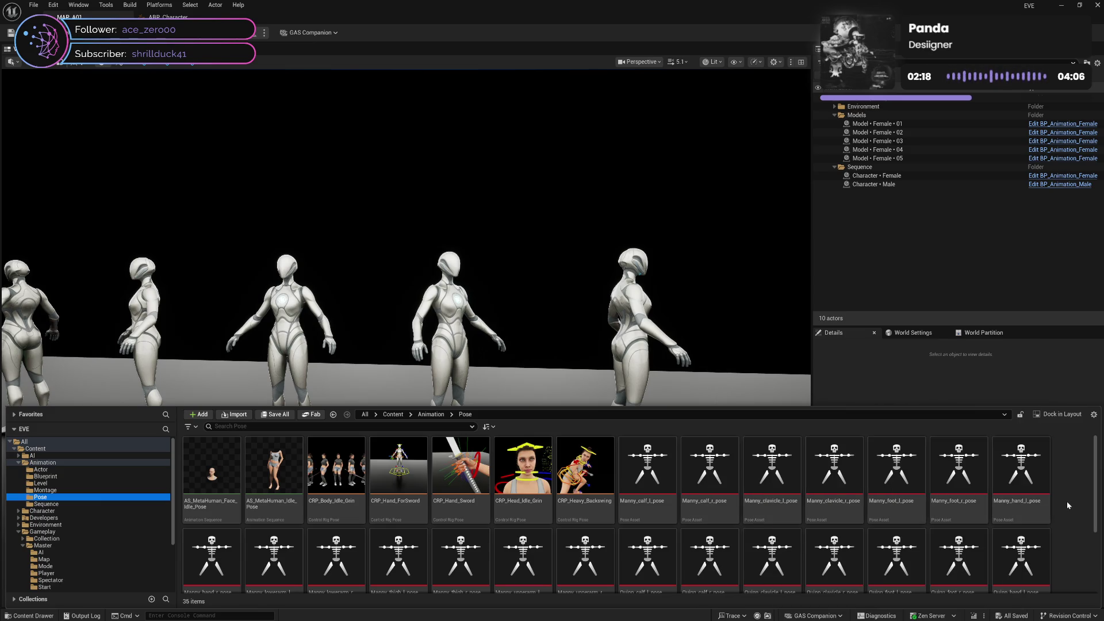
pyautogui.rightClick(575, 503)
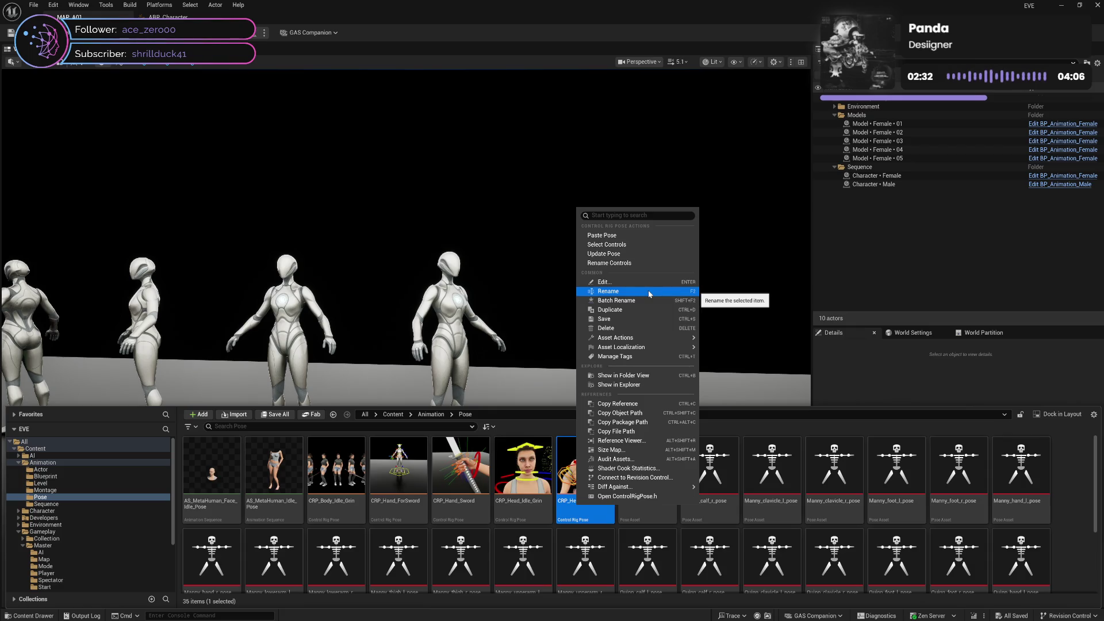
pyautogui.rightClick(1058, 504)
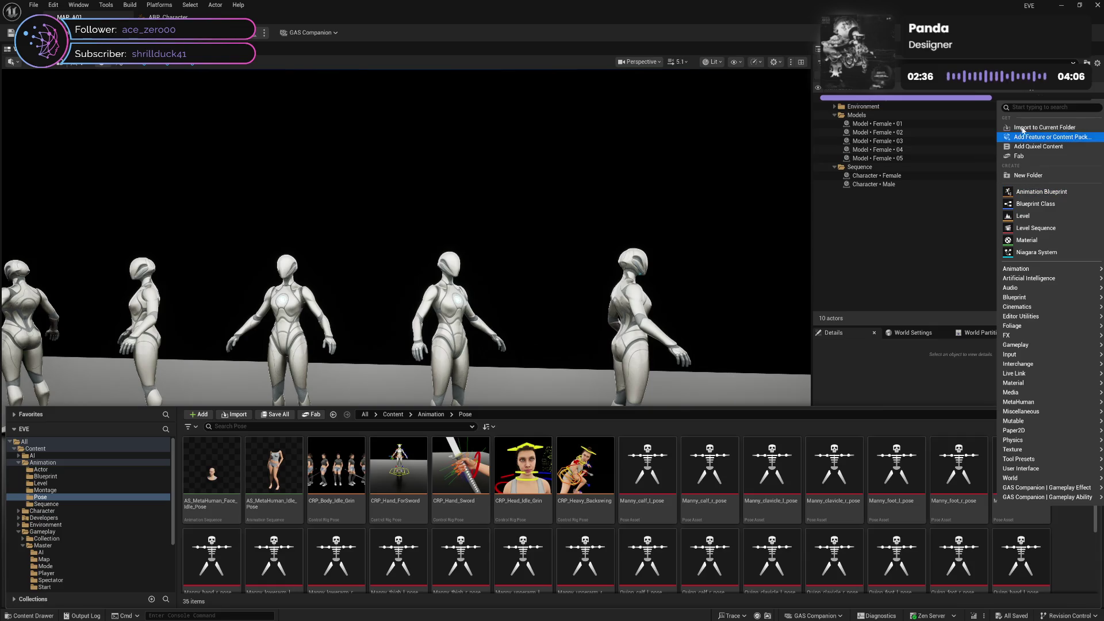
# Step: Create a new Pose Asset via the 'pose' search and choose AS_FI_Walk_F as its source animation
pyautogui.write('po')
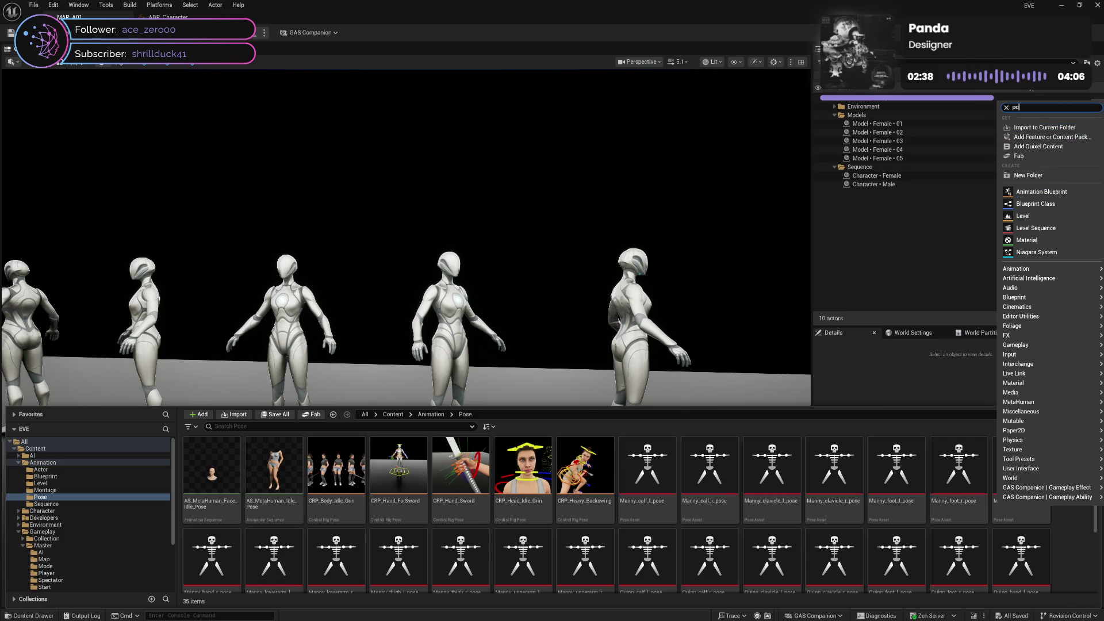
pyautogui.write('se')
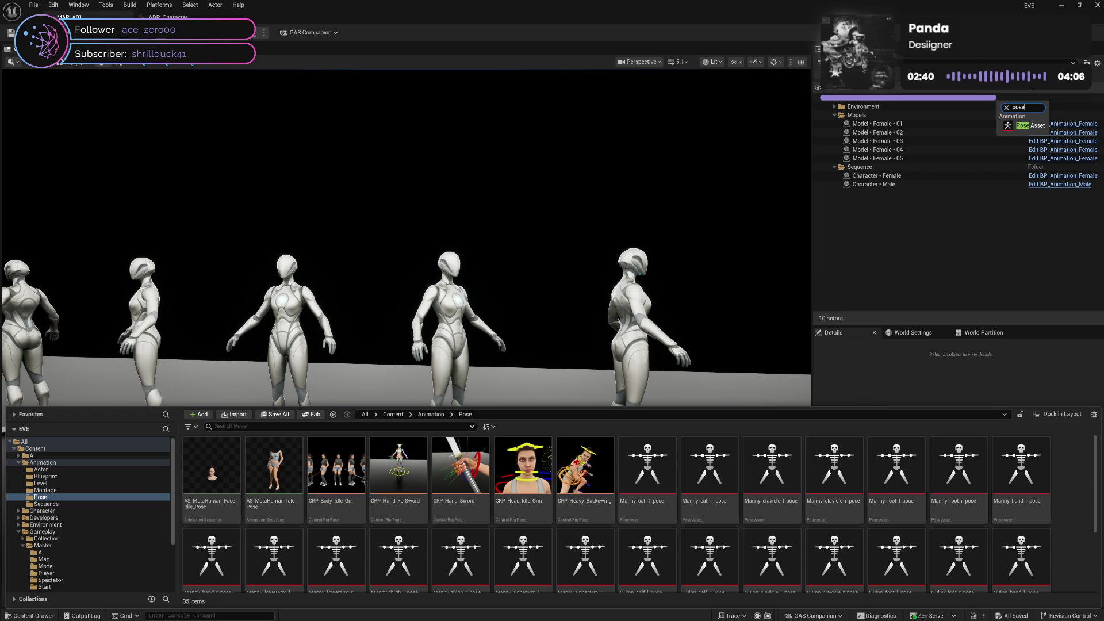
pyautogui.click(1033, 128)
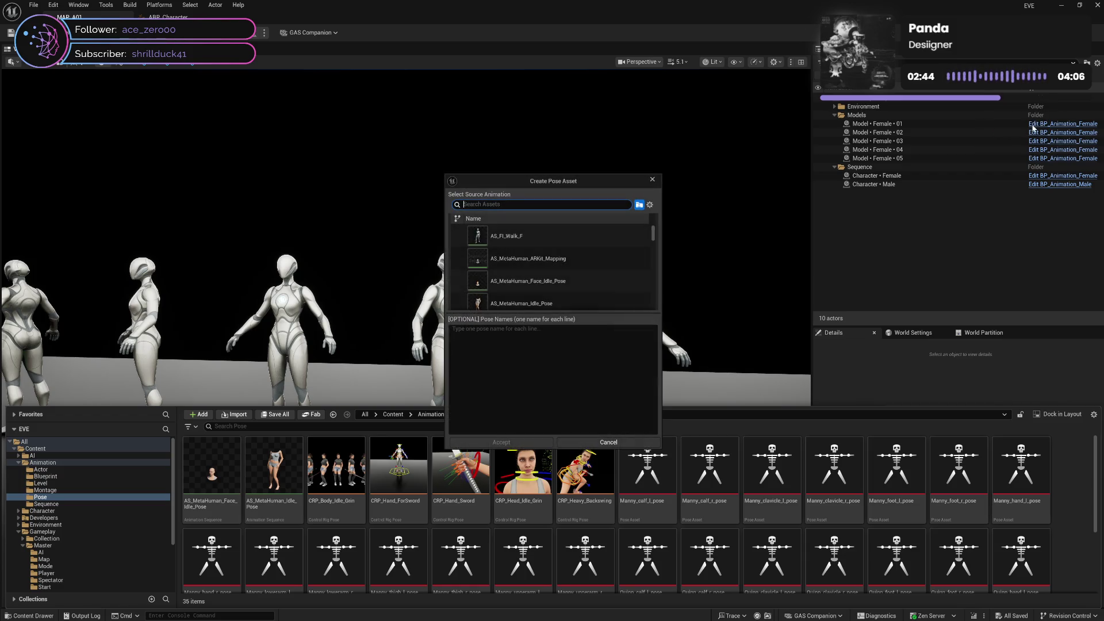
pyautogui.moveTo(585, 238)
pyautogui.moveTo(654, 236)
pyautogui.mouseDown()
pyautogui.moveTo(654, 314)
pyautogui.moveTo(669, 214)
pyautogui.mouseUp()
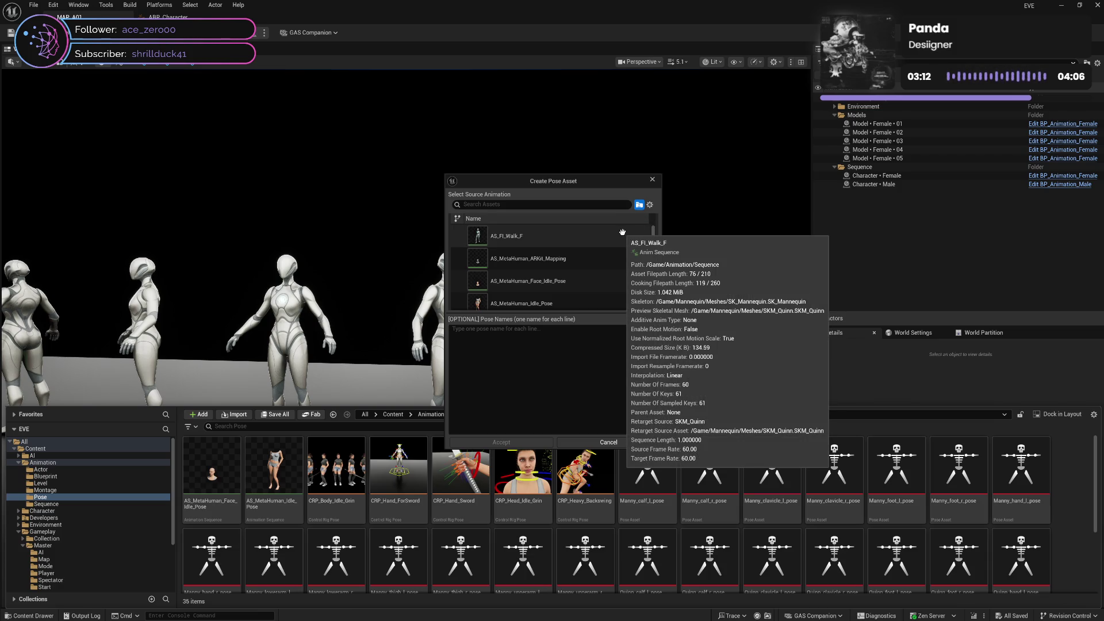
pyautogui.click(603, 233)
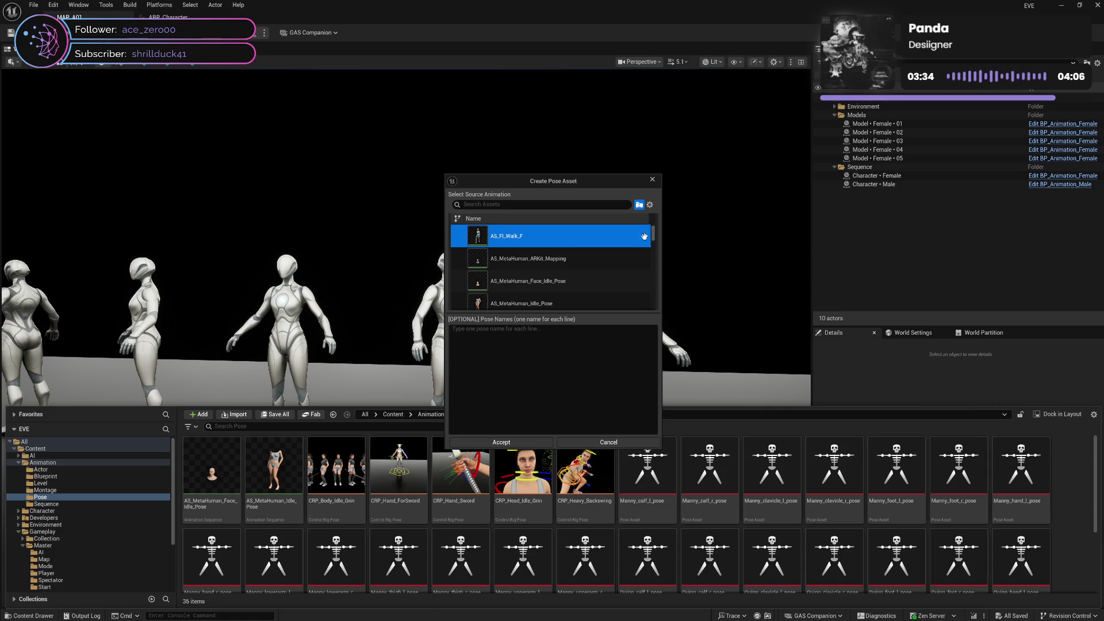
pyautogui.click(546, 205)
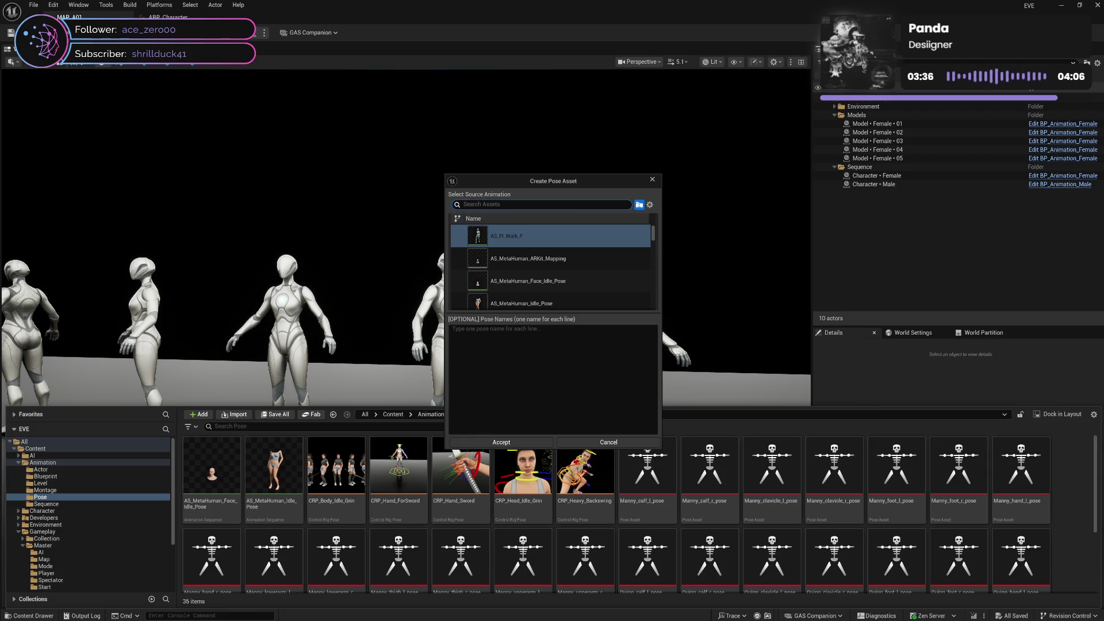
pyautogui.write('sw')
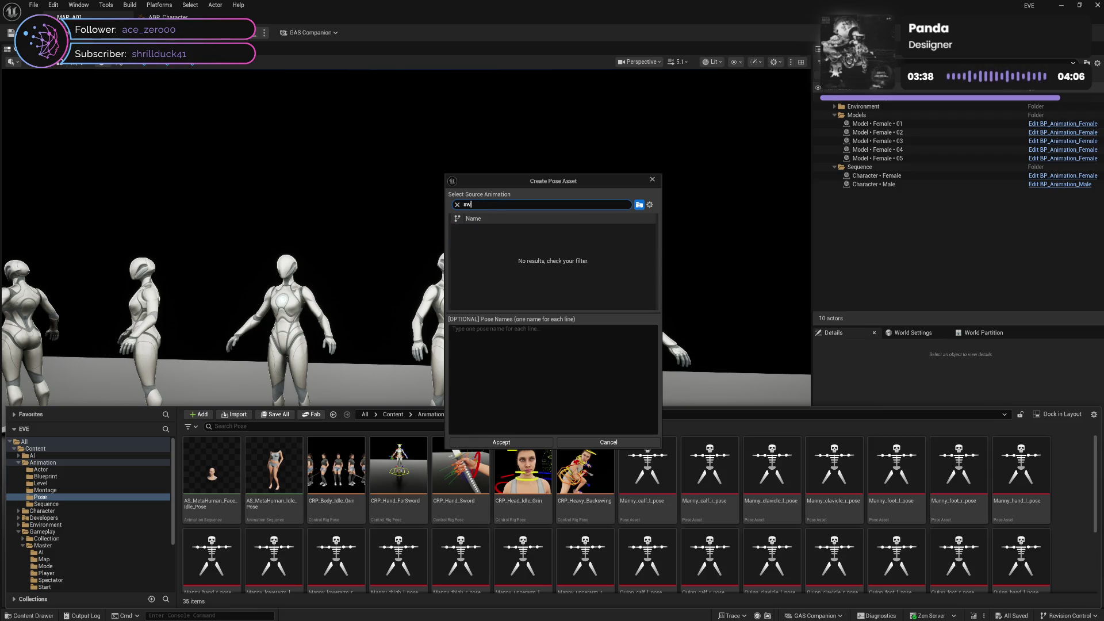
pyautogui.press('BackSpace')
pyautogui.press('BackSpace')
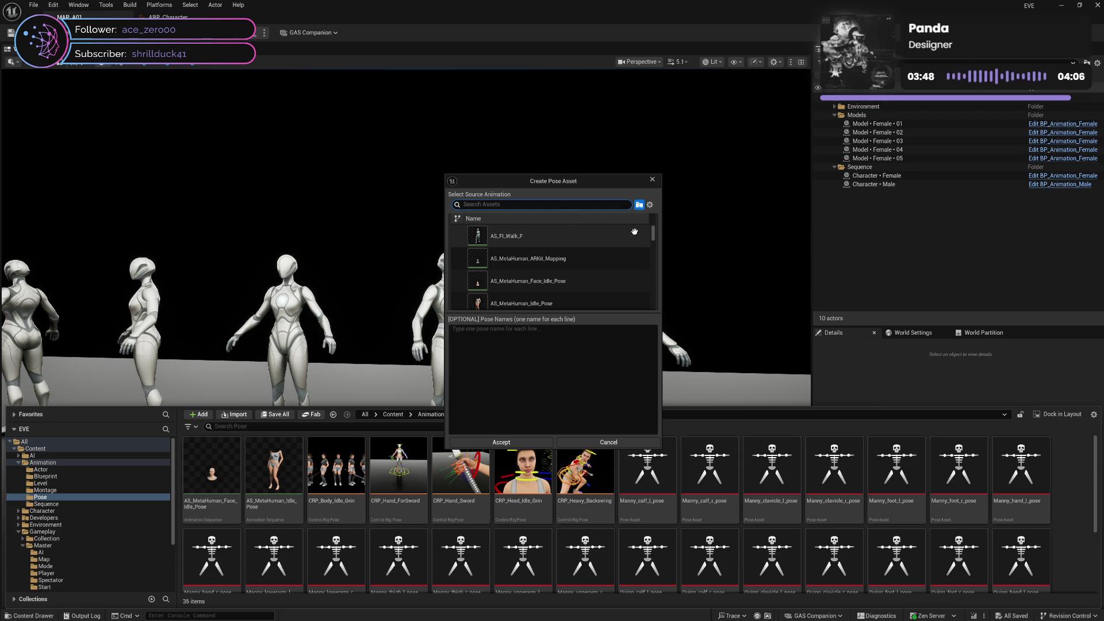
pyautogui.moveTo(654, 236)
pyautogui.mouseDown()
pyautogui.moveTo(657, 297)
pyautogui.moveTo(654, 207)
pyautogui.mouseUp()
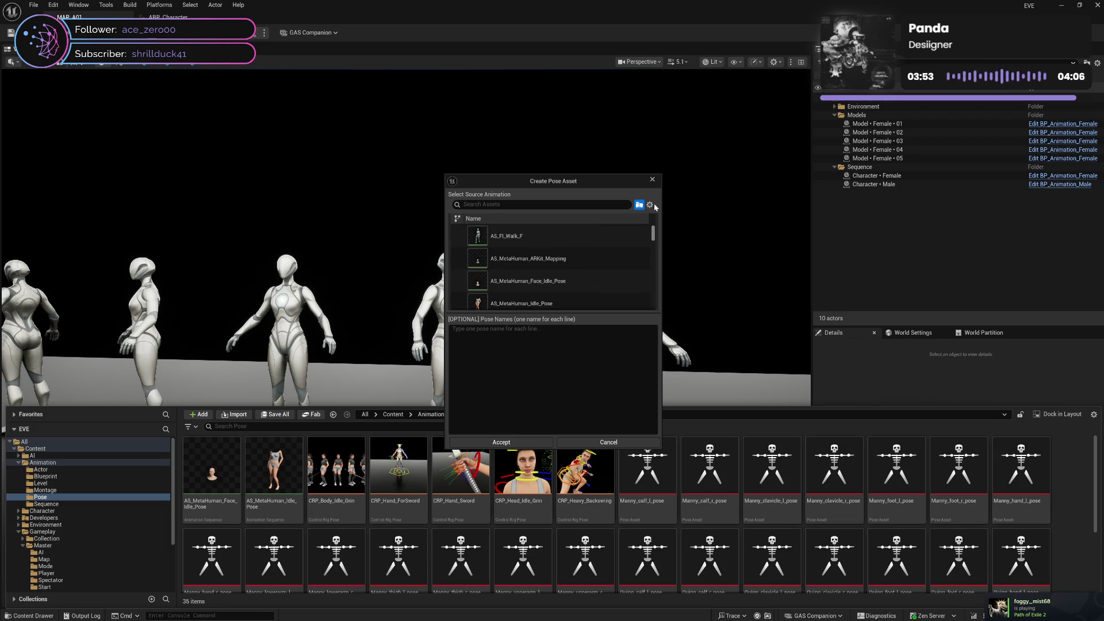
pyautogui.click(575, 231)
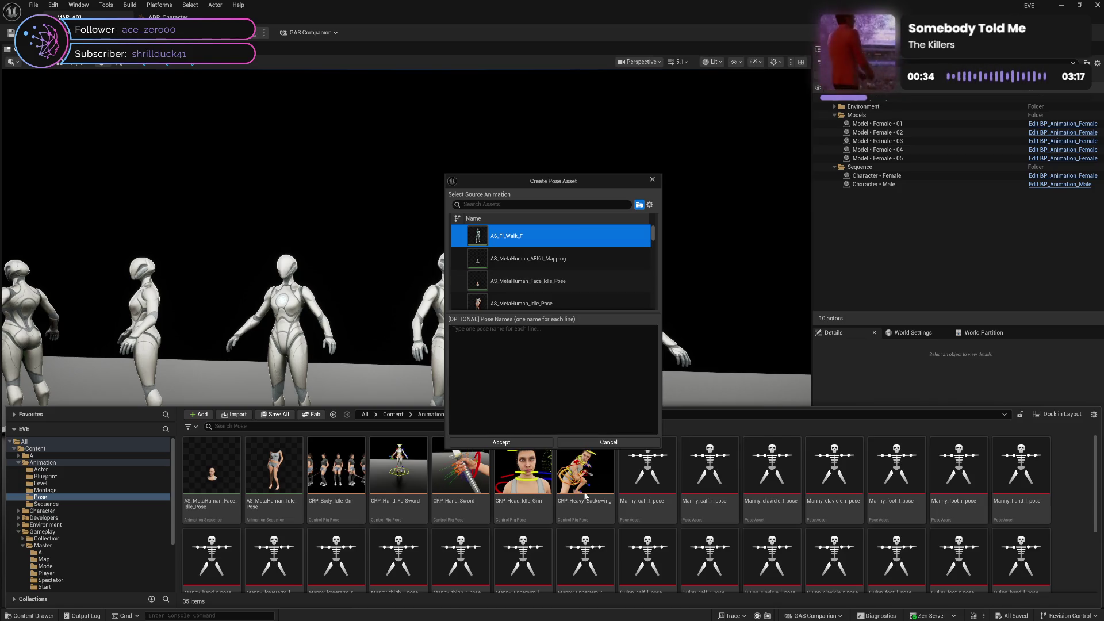
pyautogui.click(601, 442)
# Step: Inspect the Manny calf and clavicle poses and Quinn_foot_l_pose, then clear the selection
pyautogui.click(656, 508)
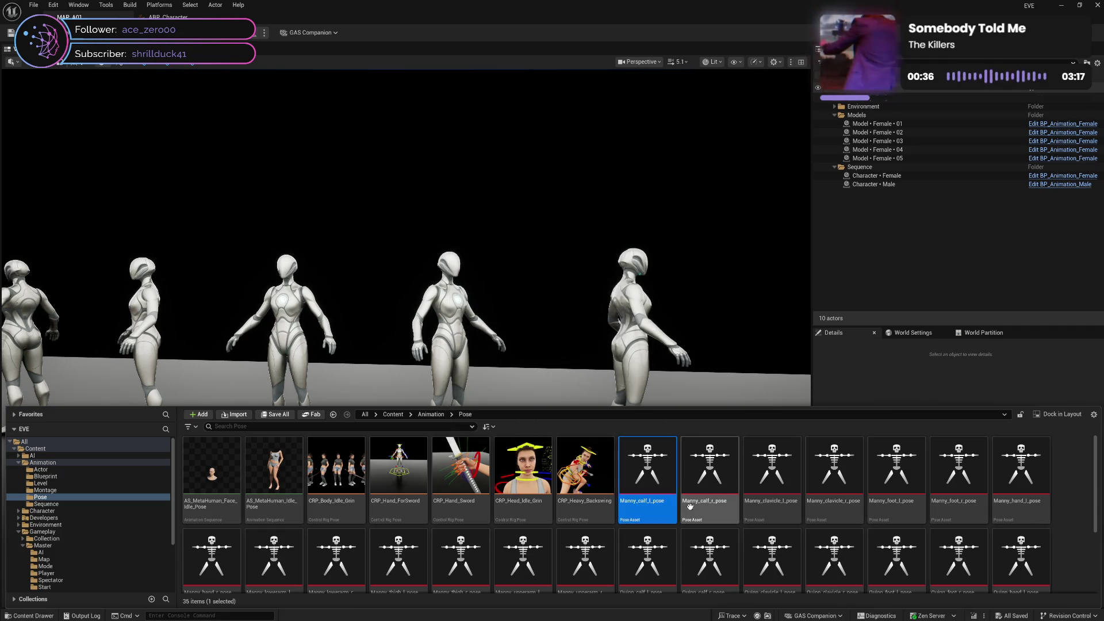
pyautogui.click(710, 506)
pyautogui.click(770, 506)
pyautogui.click(820, 507)
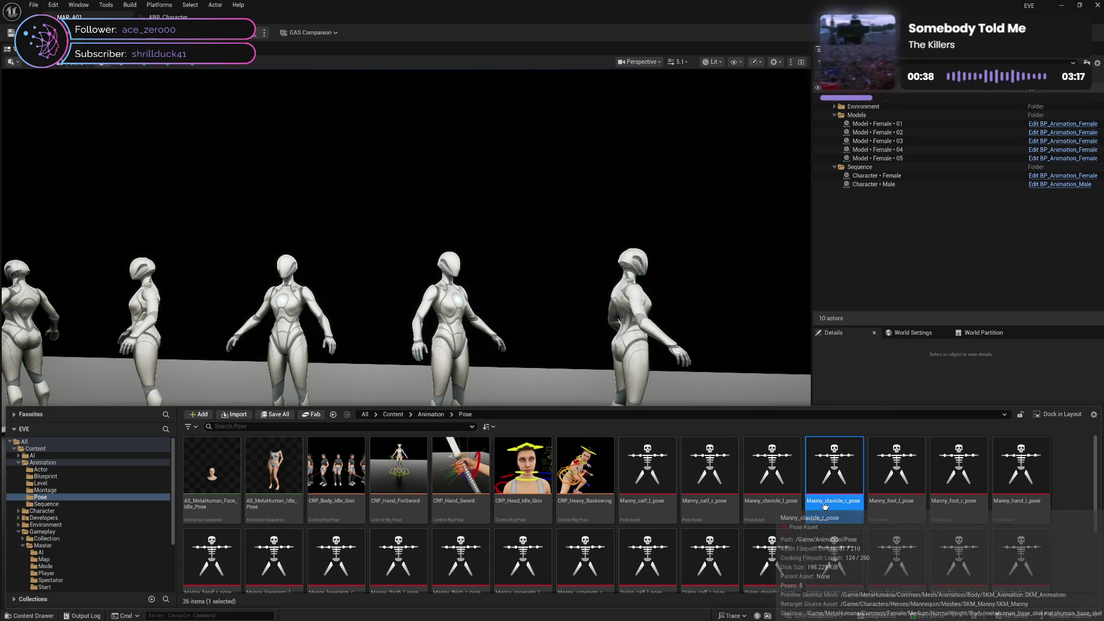
pyautogui.scroll(-2, 862, 511)
pyautogui.click(908, 515)
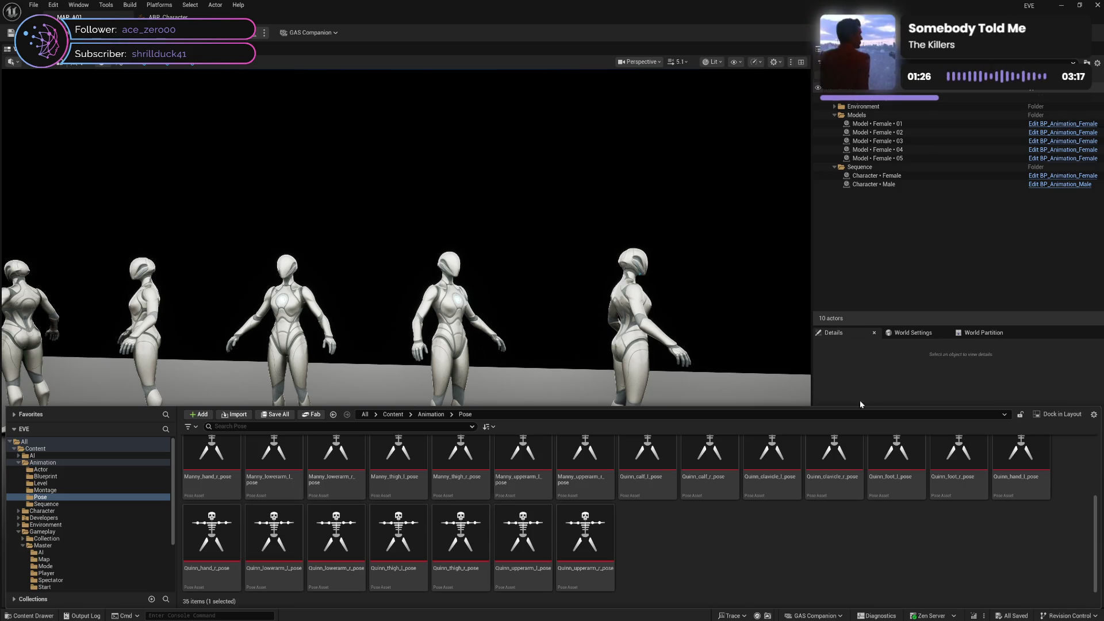
pyautogui.click(743, 562)
pyautogui.scroll(2, 739, 562)
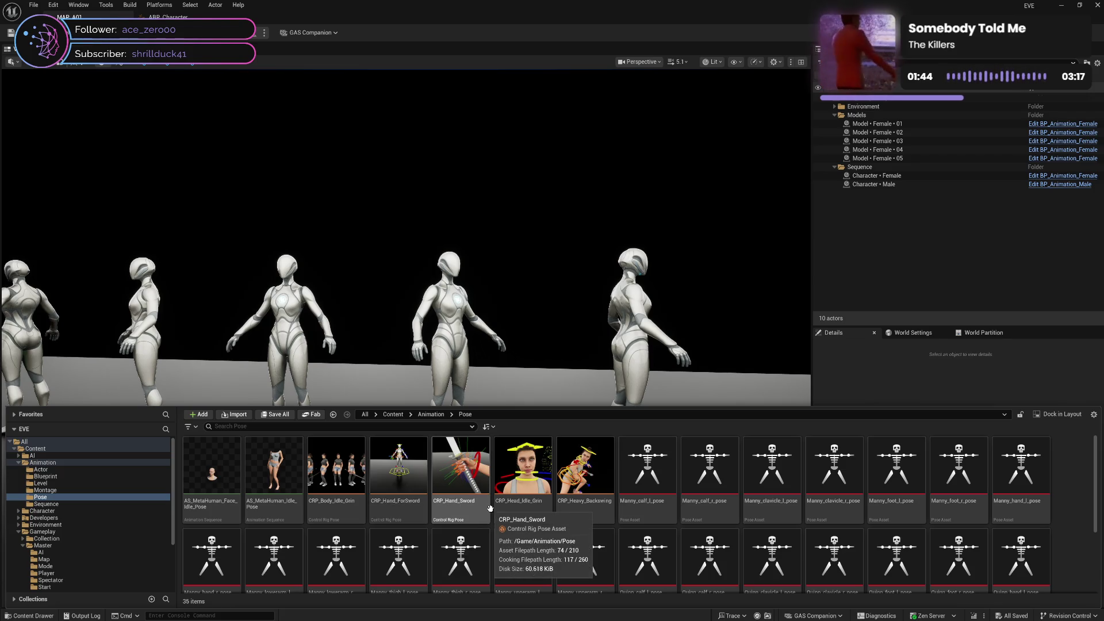
# Step: Clear CRP_Hand_ForSword's thumbnail through Asset Actions and save with Ctrl+S
pyautogui.rightClick(401, 511)
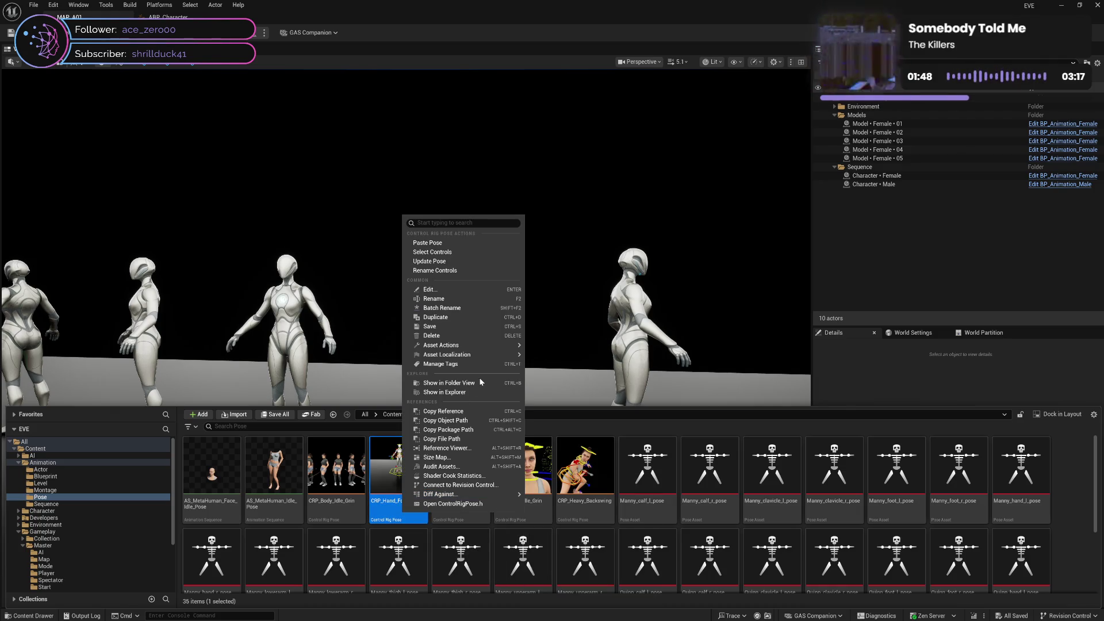
pyautogui.moveTo(489, 349)
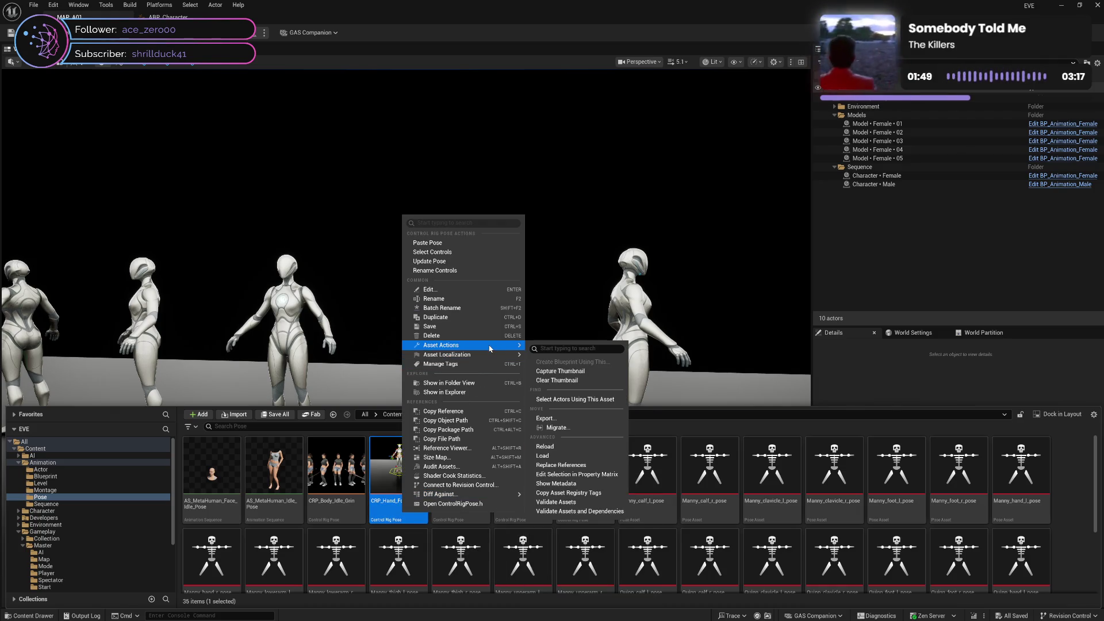
pyautogui.click(571, 381)
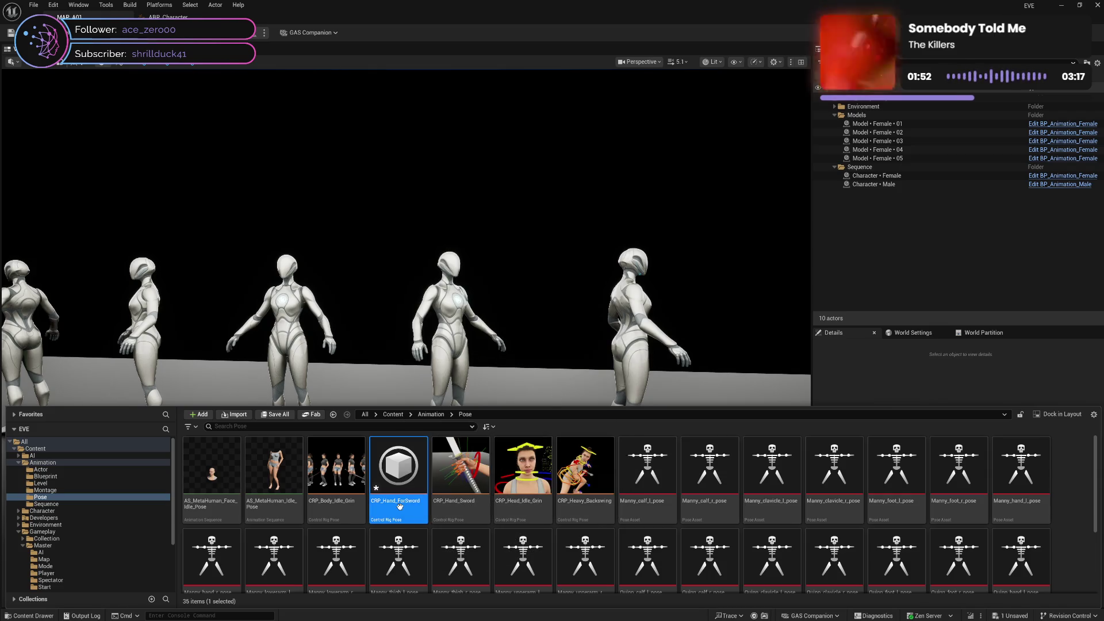
pyautogui.hotkey('ctrl', 's')
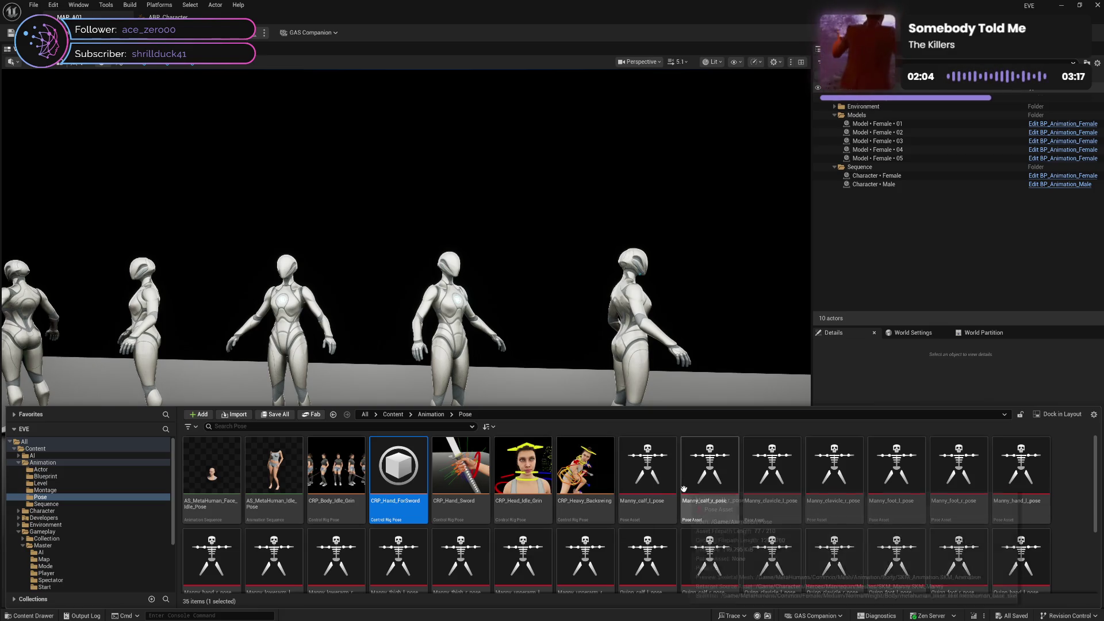
# Step: Delete CRP_Heavy_Backswing, CRP_Head_Idle_Grin, CRP_Hand_Sword and CRP_Body_Idle_Grin
pyautogui.click(597, 507)
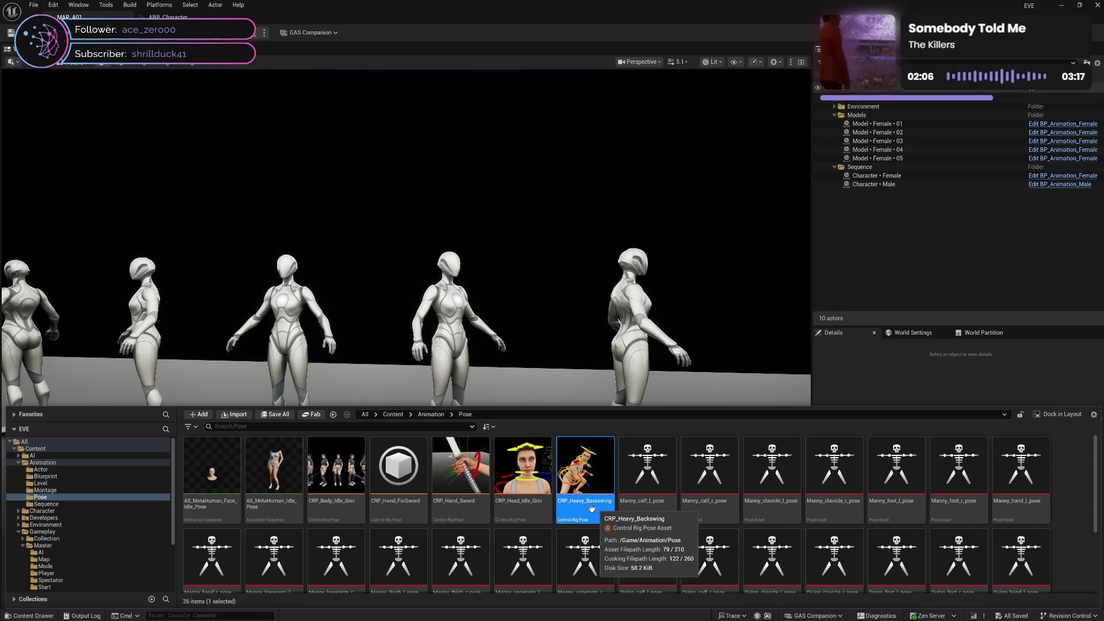
pyautogui.keyDown('shift'); pyautogui.click(471, 512); pyautogui.keyUp('shift')
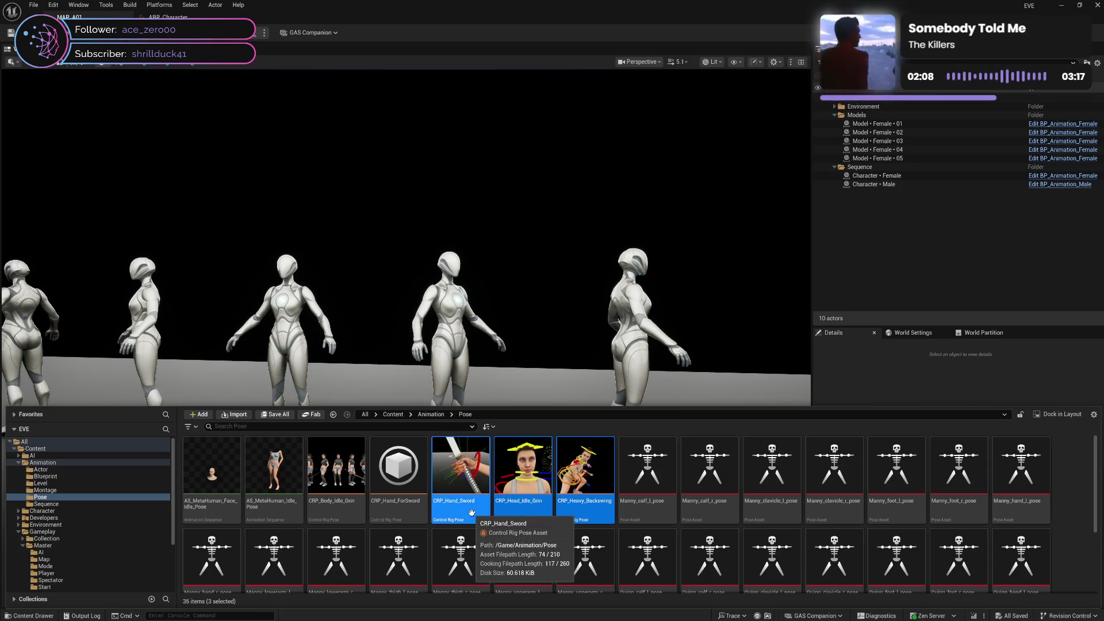
pyautogui.press('Delete')
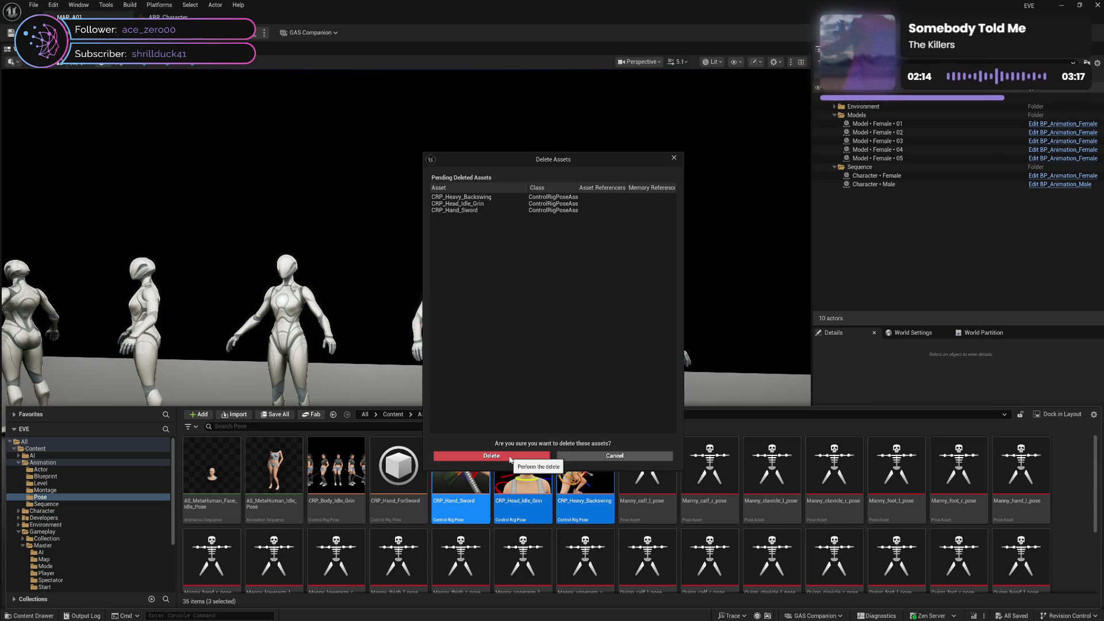
pyautogui.click(509, 455)
pyautogui.click(352, 517)
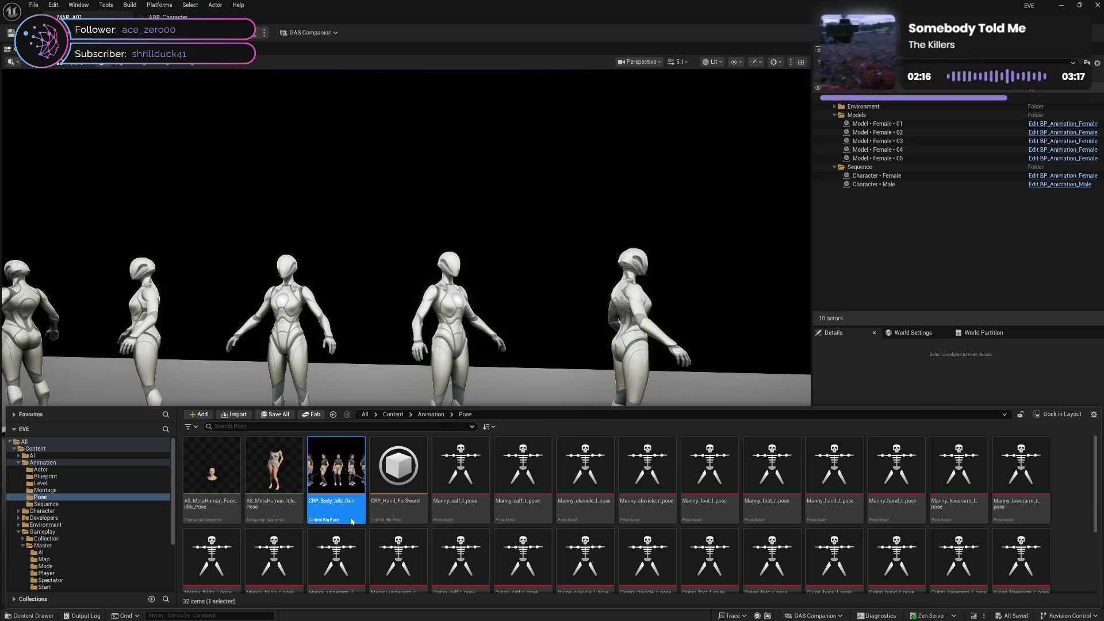
pyautogui.press('Delete')
pyautogui.click(466, 460)
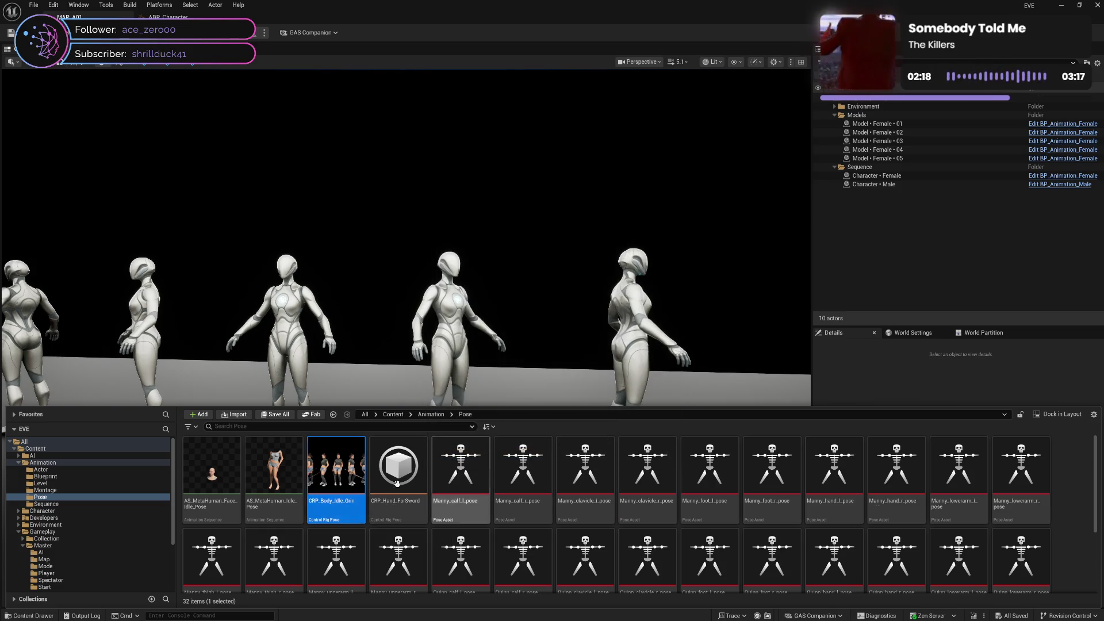
# Step: Cancel deleting the still-referenced AS_MetaHuman_Idle_Pose and look over AS_MetaHuman_Face_Idle_Pose
pyautogui.click(295, 511)
pyautogui.press('Delete')
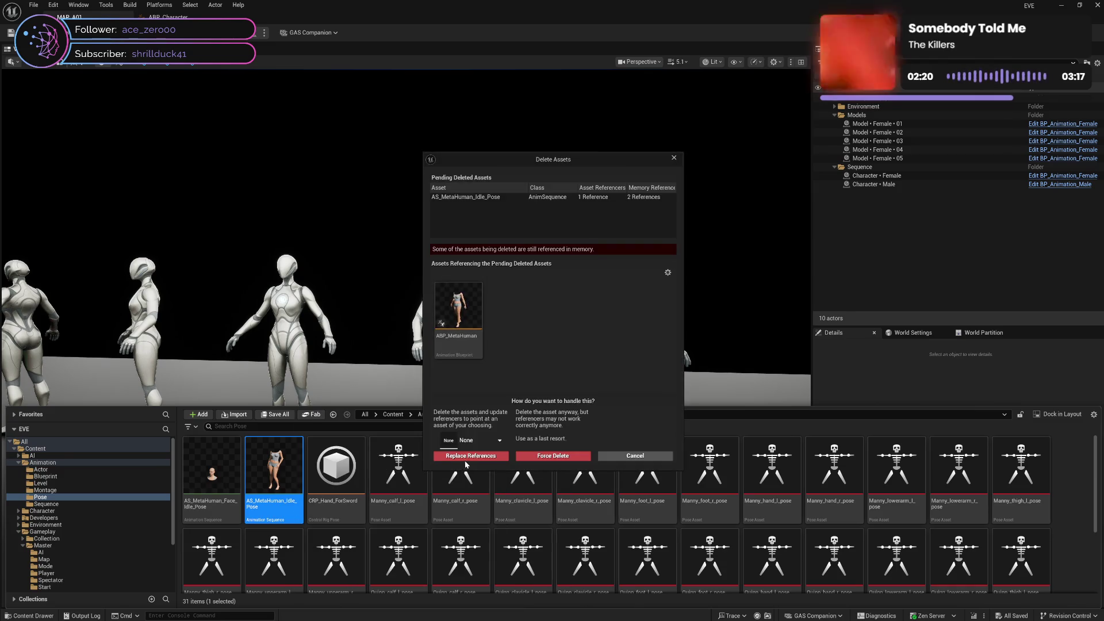
pyautogui.click(625, 459)
pyautogui.click(217, 513)
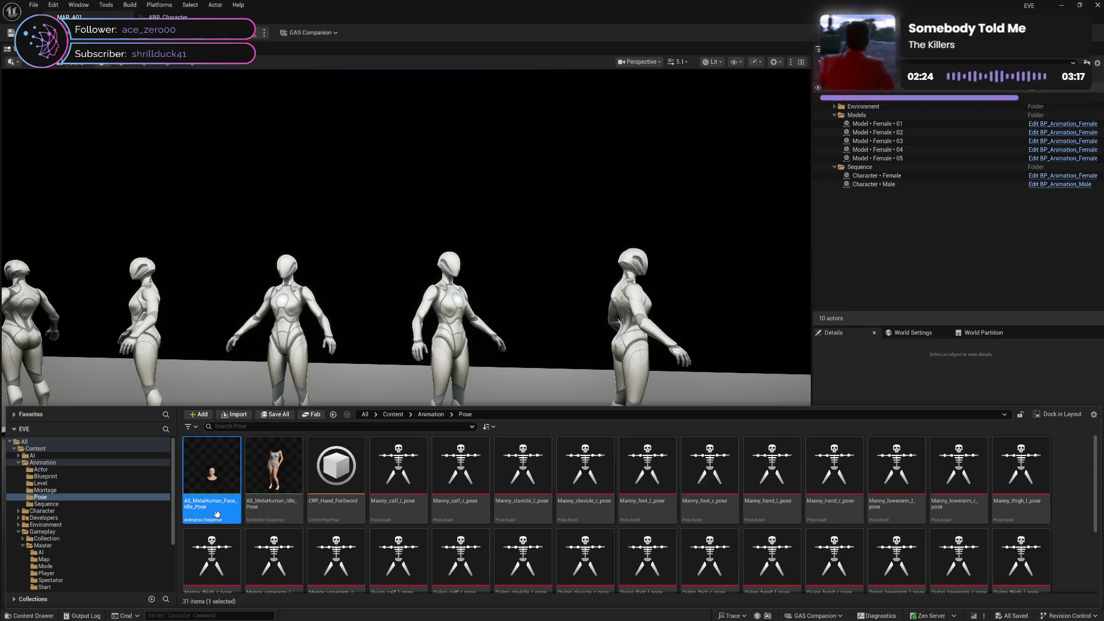
pyautogui.press('Right')
pyautogui.press('Right')
pyautogui.press('Right')
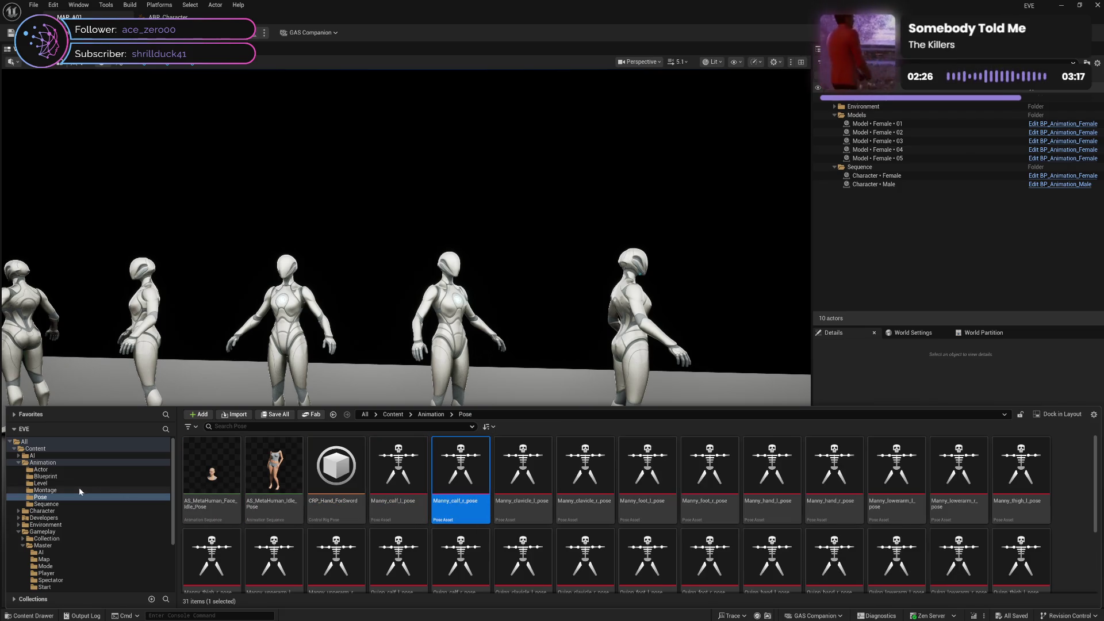
pyautogui.click(46, 476)
# Step: Attempt to delete ABP_MetaHuman_Head and MH_Animation, backing out because both are still referenced
pyautogui.click(278, 513)
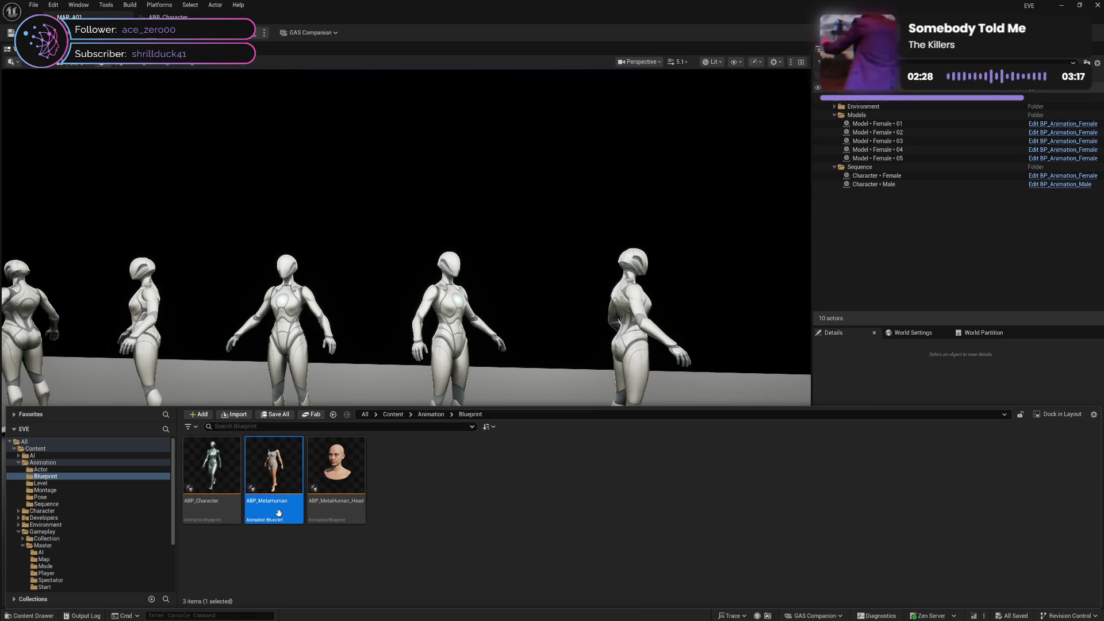
pyautogui.click(345, 508)
pyautogui.press('Delete')
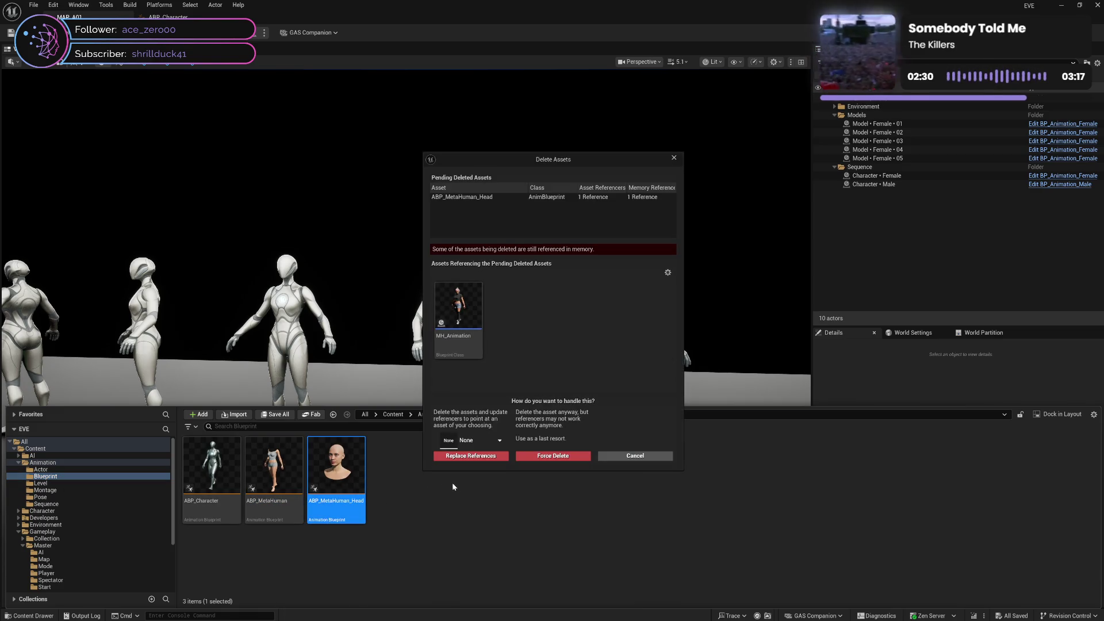
pyautogui.click(655, 457)
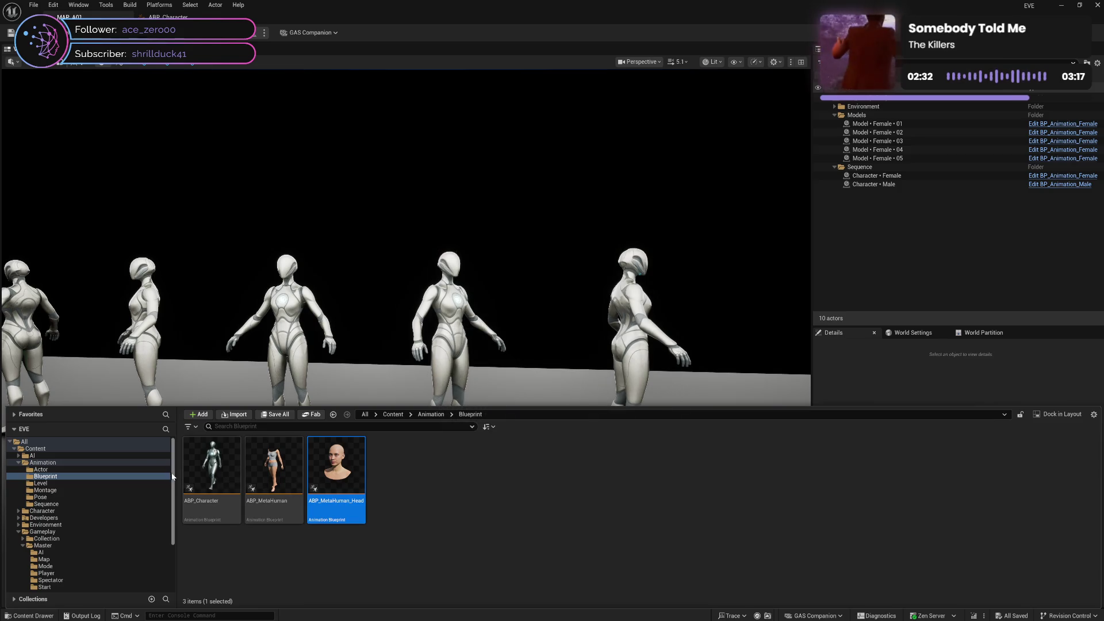
pyautogui.click(95, 470)
pyautogui.click(341, 507)
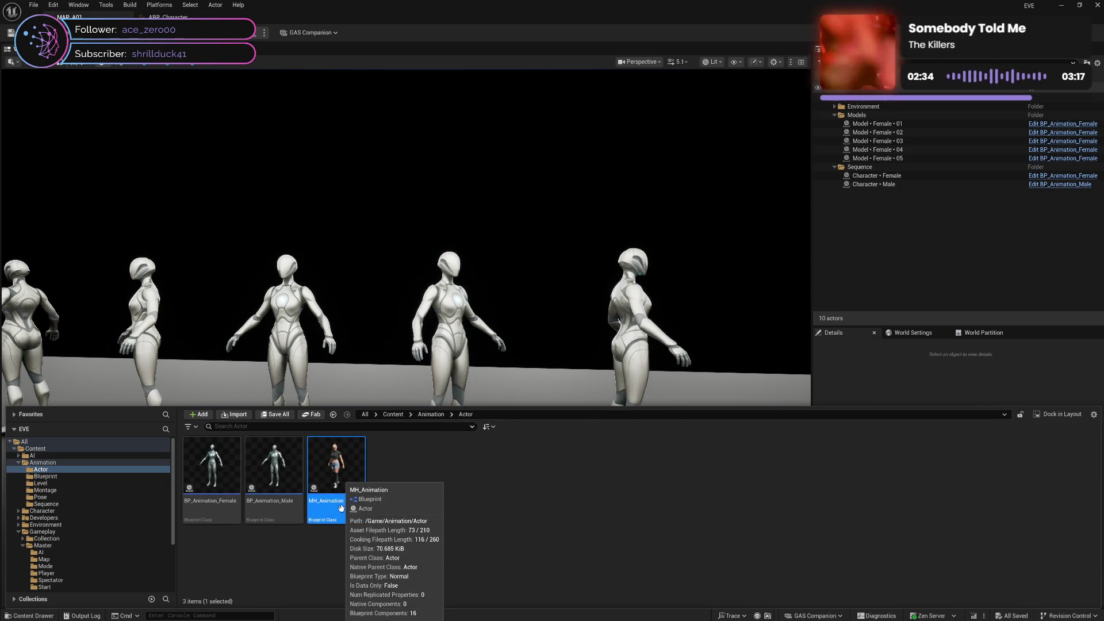
pyautogui.press('Delete')
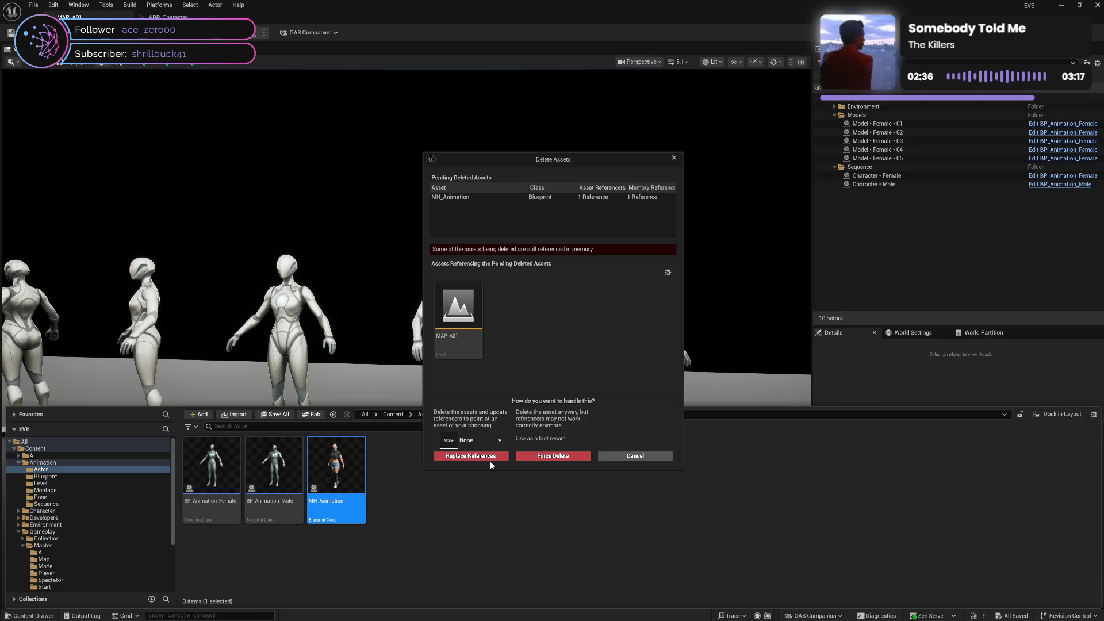
pyautogui.click(634, 456)
# Step: Delete the Map folder together with the MAP_A01 level
pyautogui.click(85, 557)
pyautogui.press('Delete')
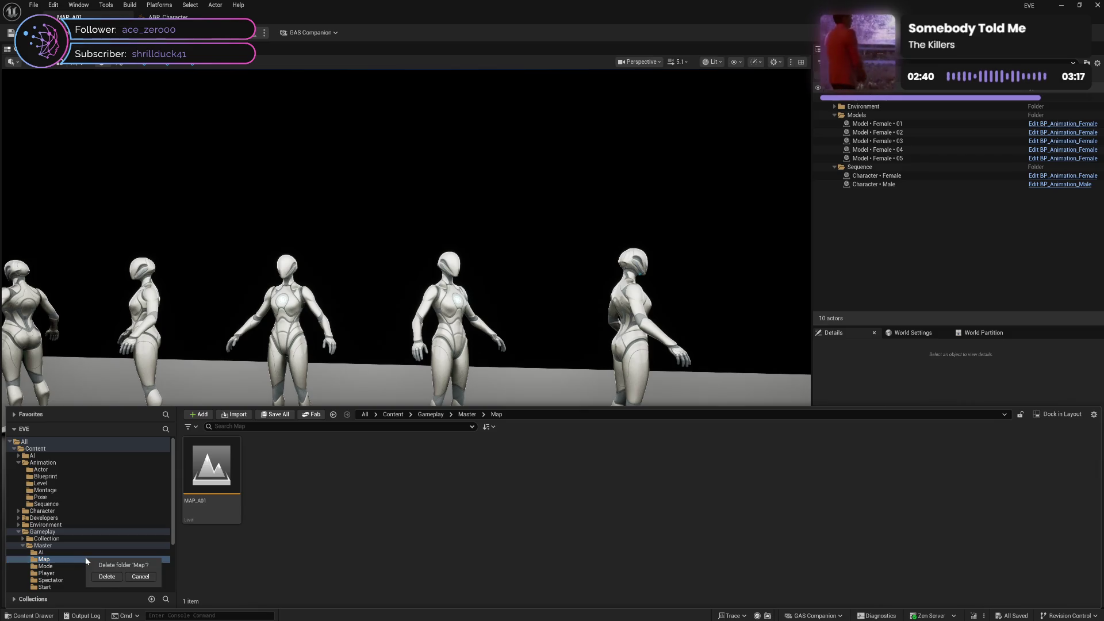
pyautogui.click(109, 576)
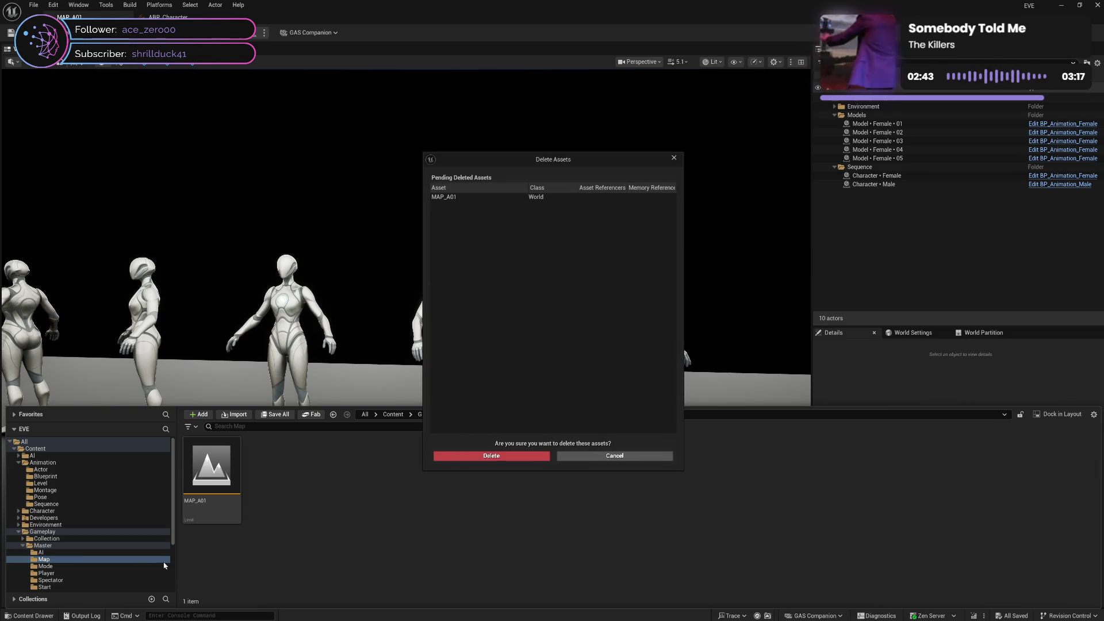
pyautogui.click(491, 456)
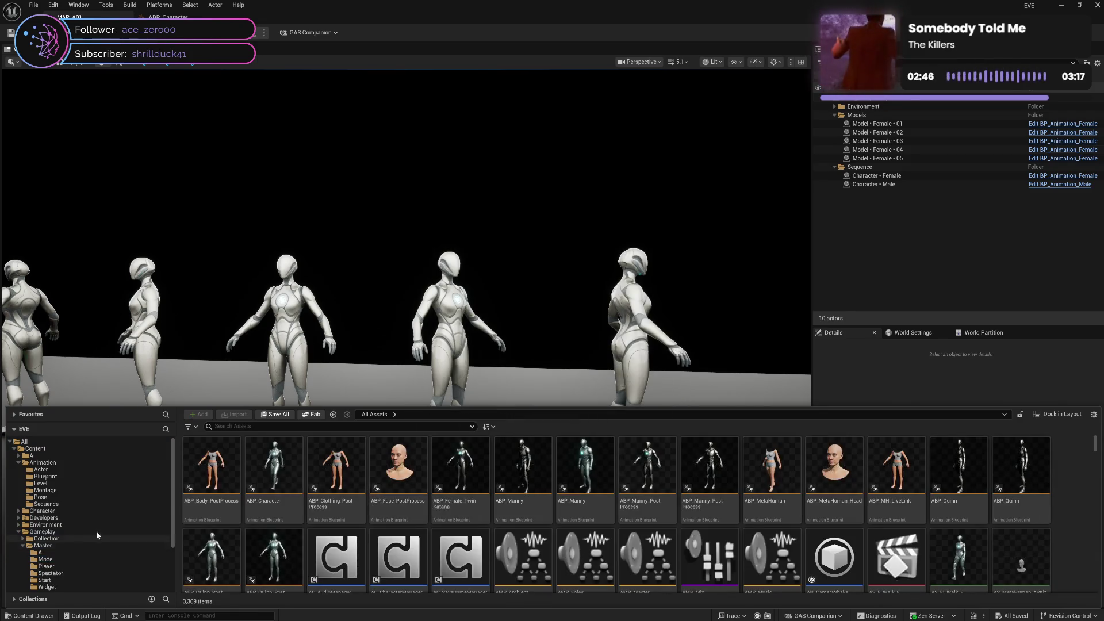
# Step: Delete the MH_Animation blueprint from the Animation Actor folder
pyautogui.click(75, 475)
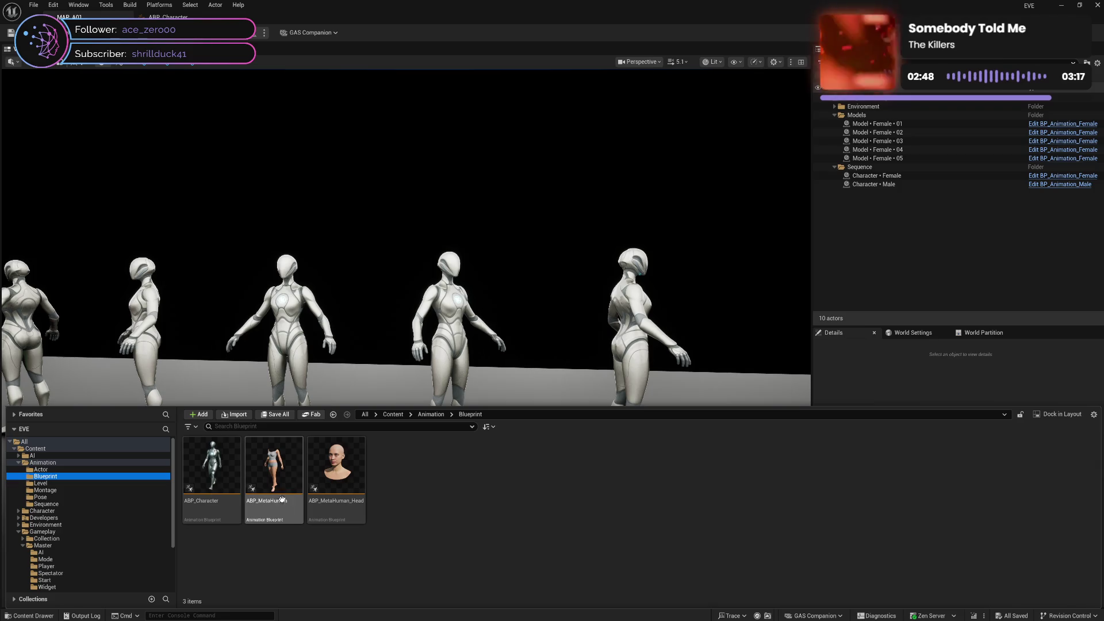
pyautogui.click(40, 469)
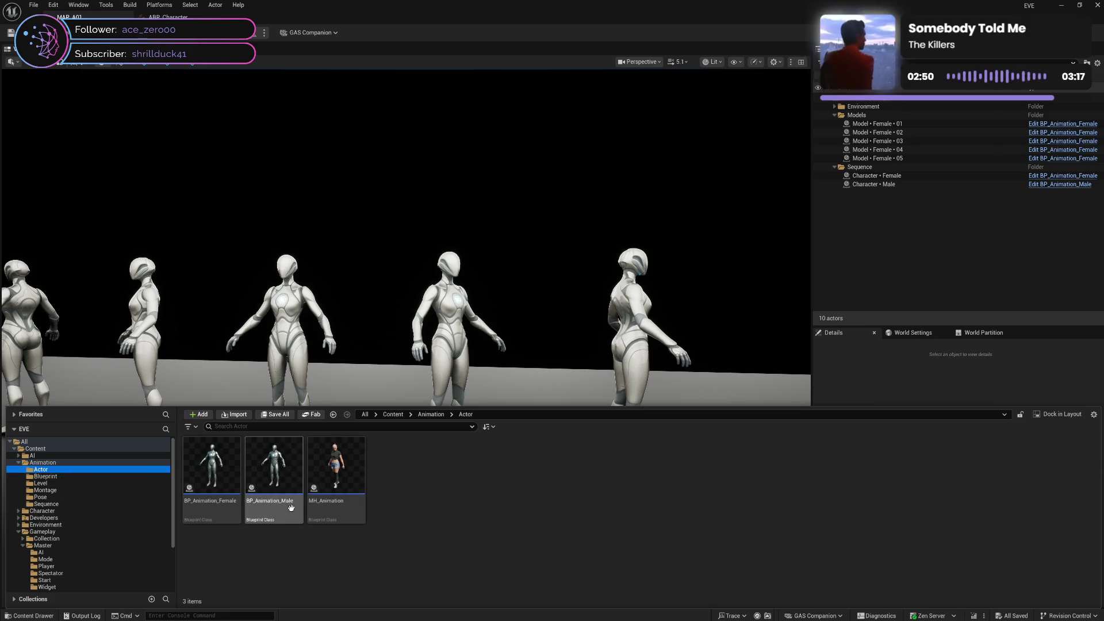
pyautogui.click(345, 506)
pyautogui.press('Delete')
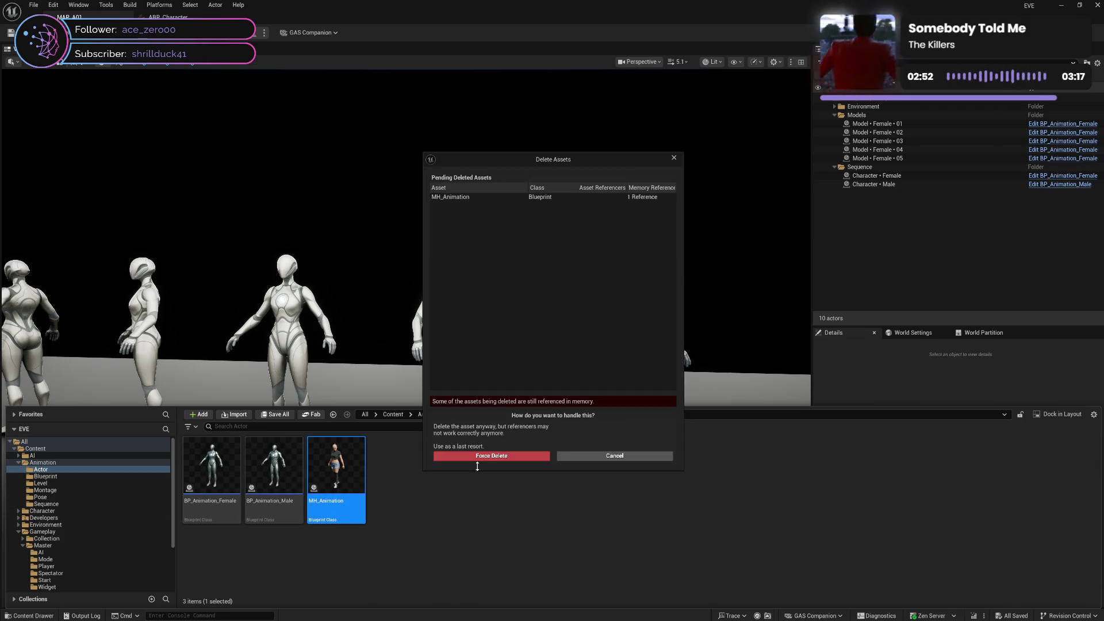
pyautogui.click(601, 457)
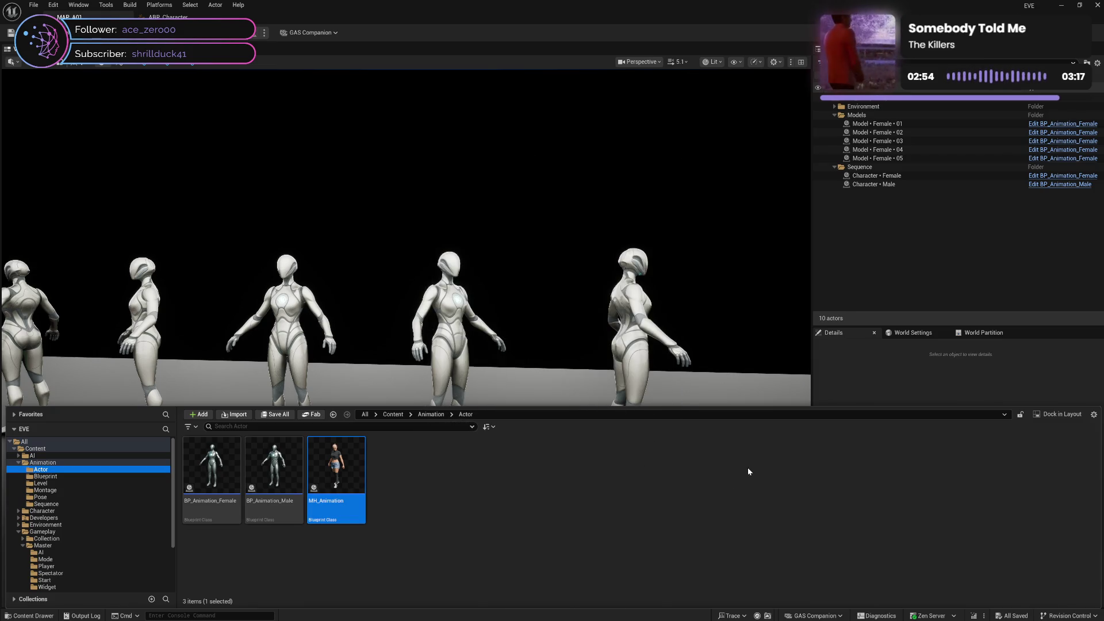
pyautogui.click(865, 357)
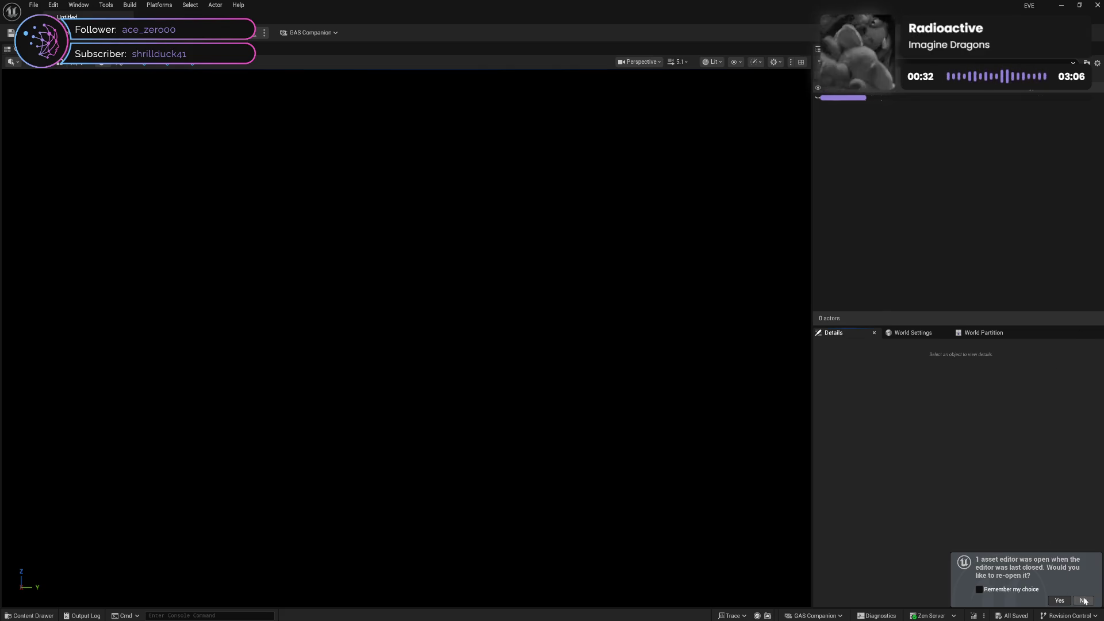
pyautogui.click(29, 615)
pyautogui.click(329, 505)
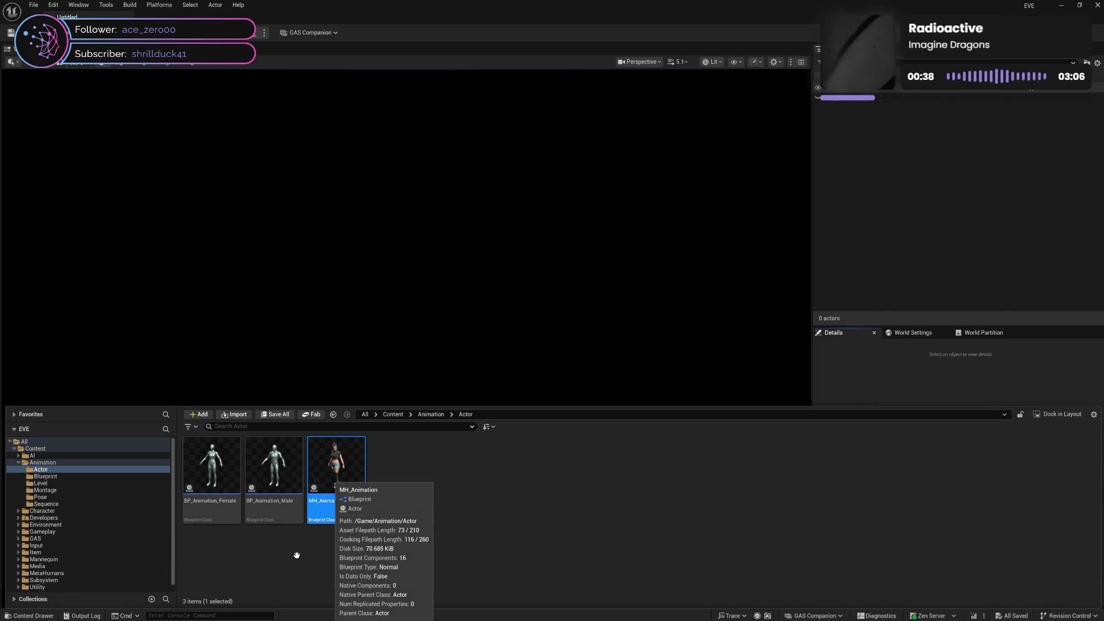
pyautogui.press('Delete')
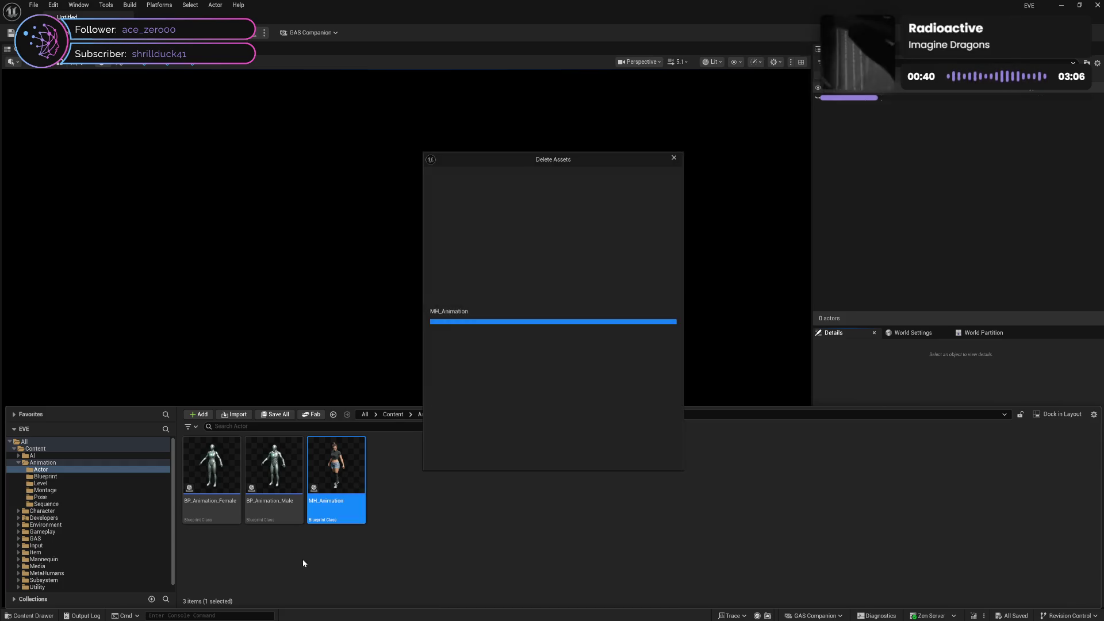
pyautogui.click(491, 456)
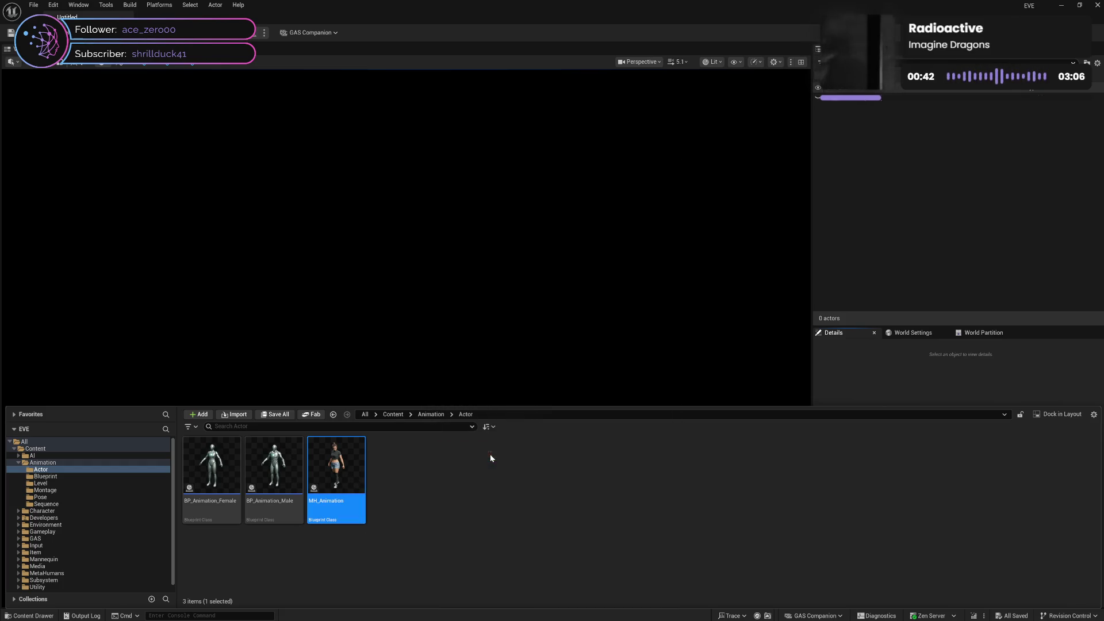
# Step: Delete ABP_MetaHuman and ABP_MetaHuman_Head, leaving only ABP_Character in the Blueprint folder
pyautogui.click(92, 477)
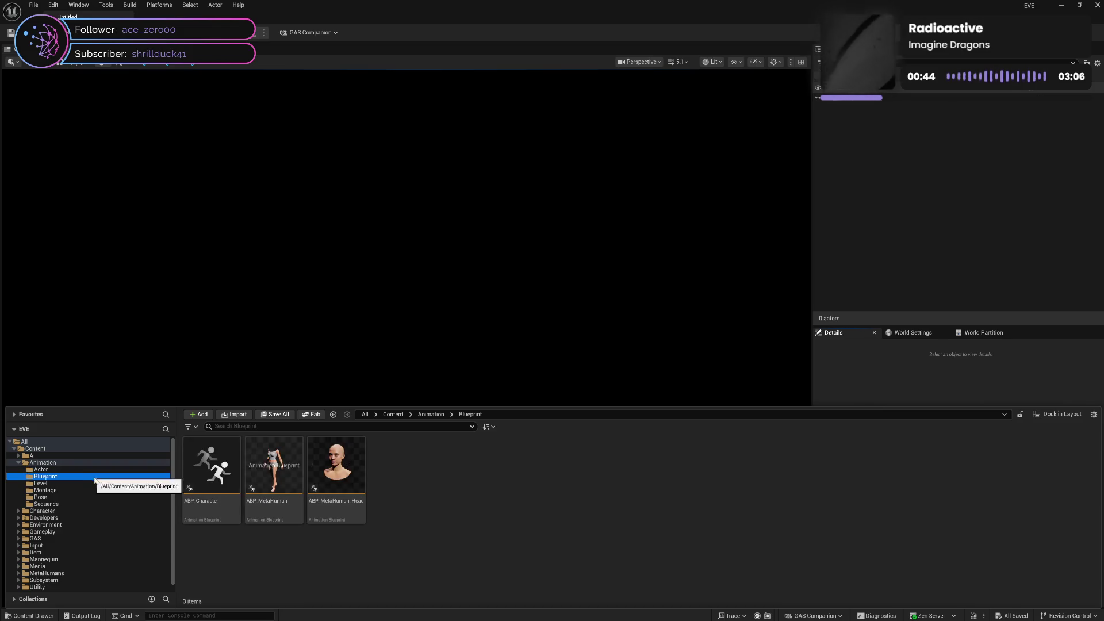
pyautogui.click(292, 508)
pyautogui.press('Delete')
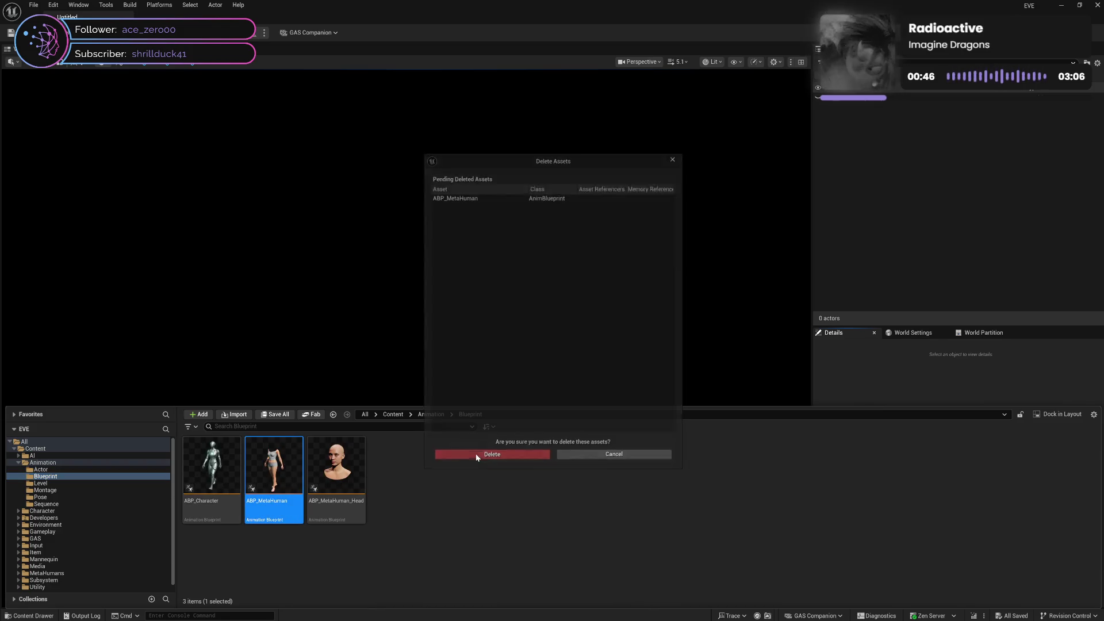
pyautogui.click(475, 455)
pyautogui.click(290, 508)
pyautogui.press('Delete')
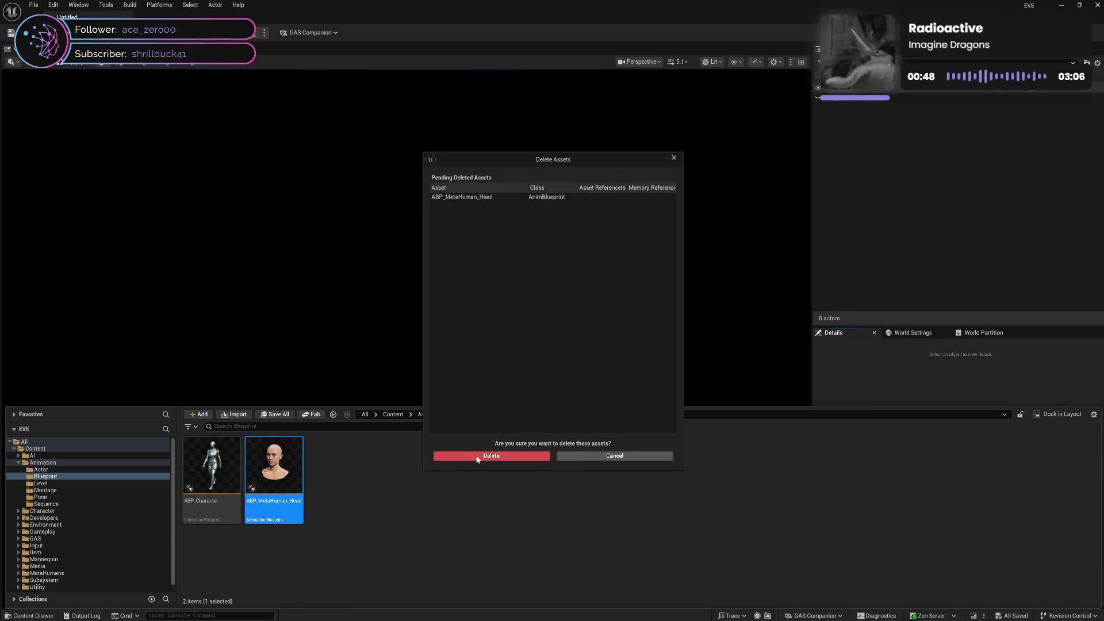
pyautogui.click(476, 455)
pyautogui.click(219, 512)
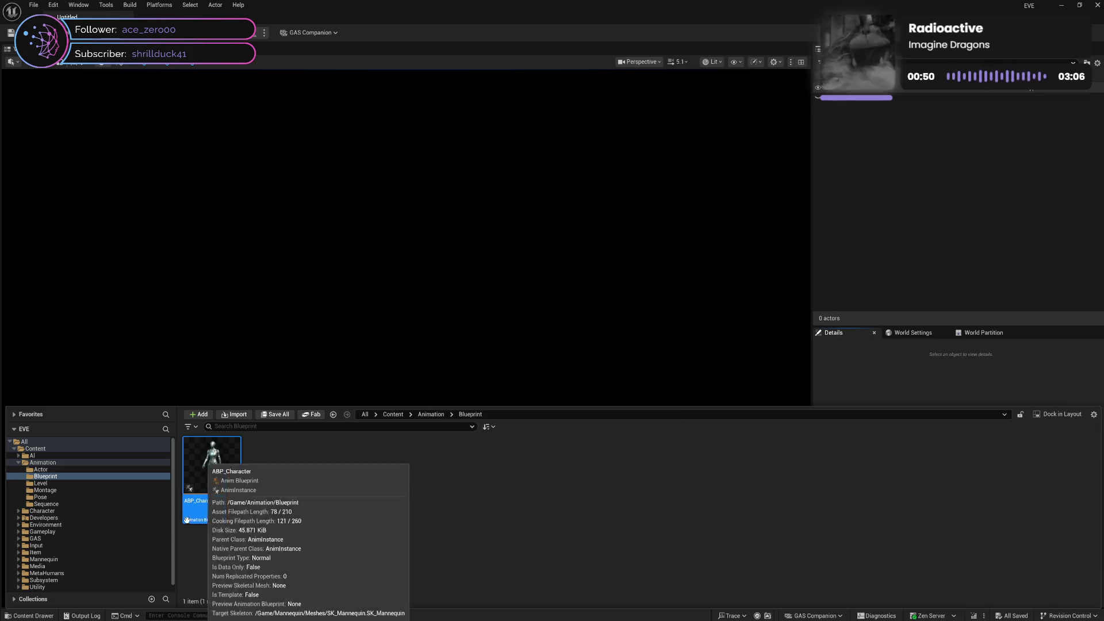
pyautogui.click(78, 484)
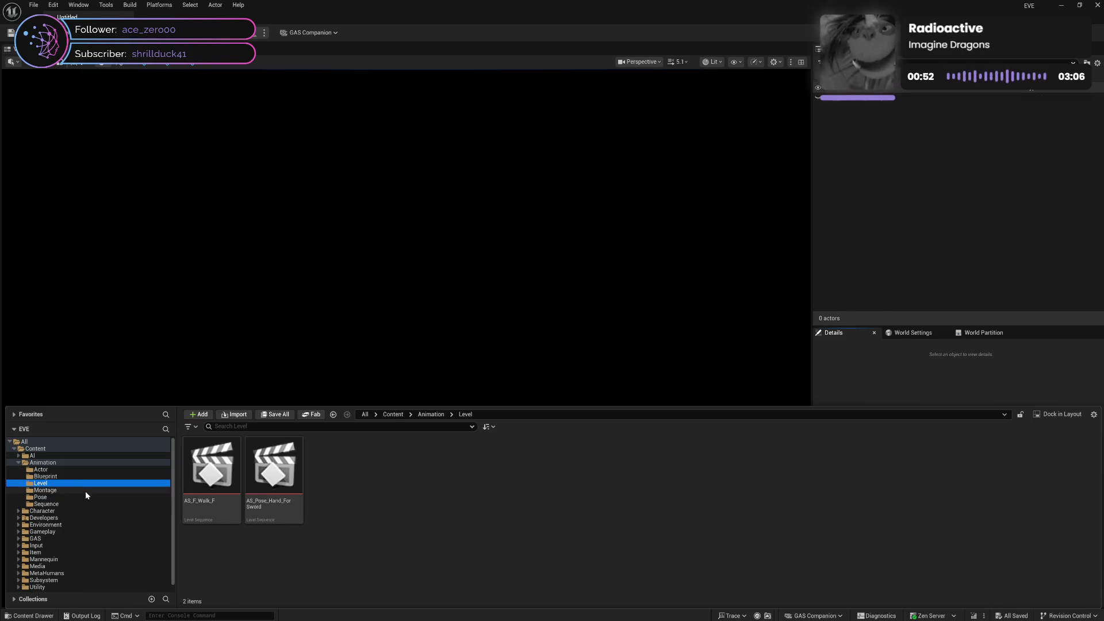
# Step: Force delete AS_MetaHuman_Face_Idle_Pose and AS_MetaHuman_Idle_Pose from the Pose folder
pyautogui.click(86, 491)
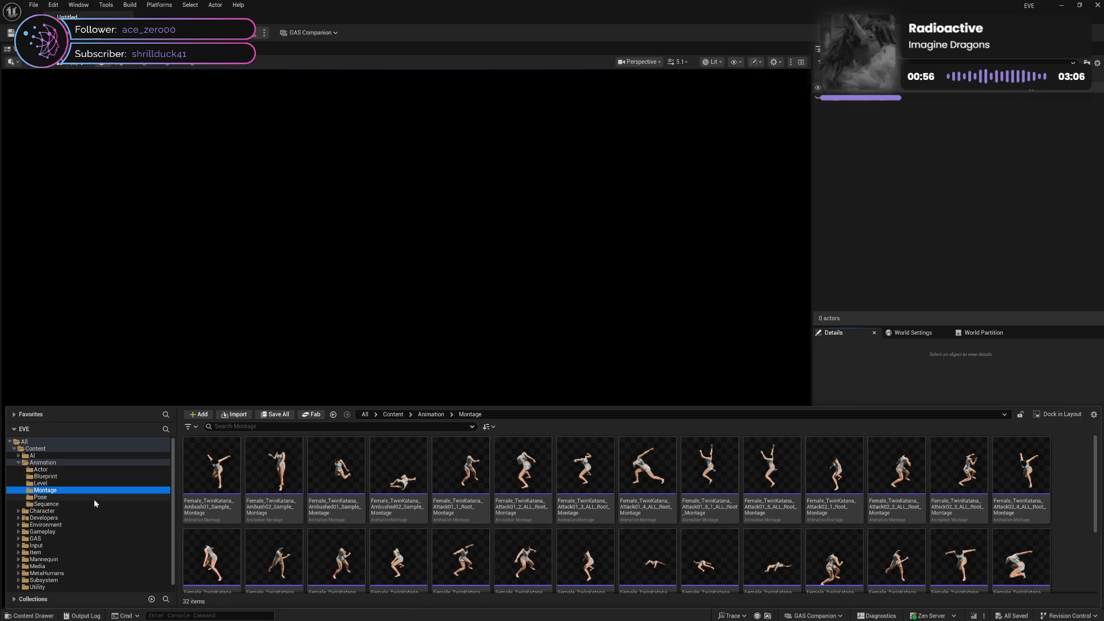
pyautogui.click(96, 498)
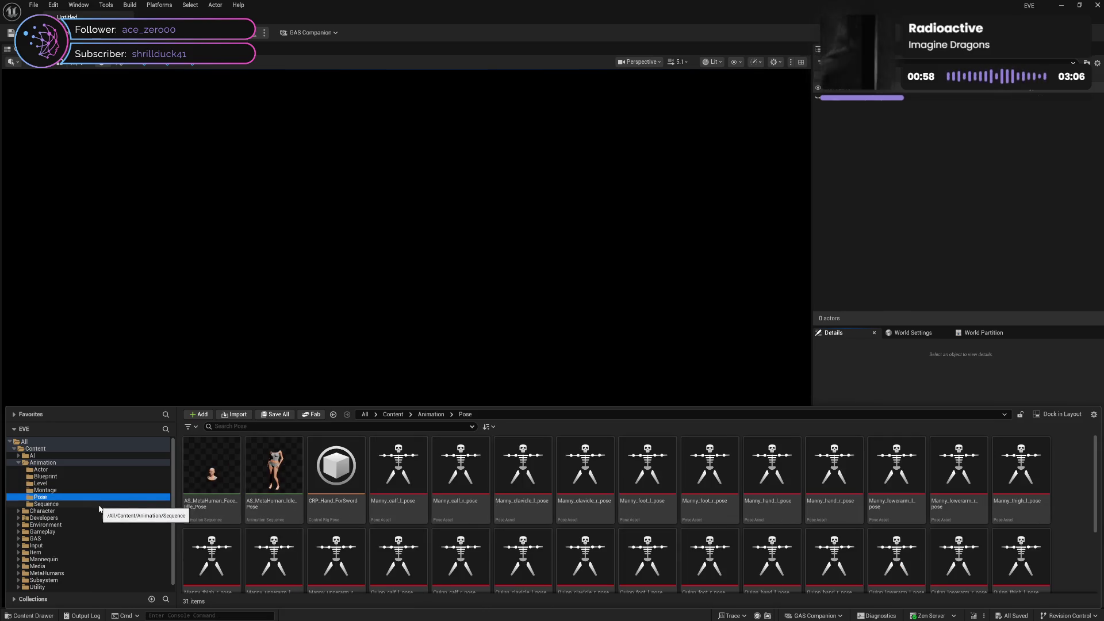
pyautogui.click(99, 505)
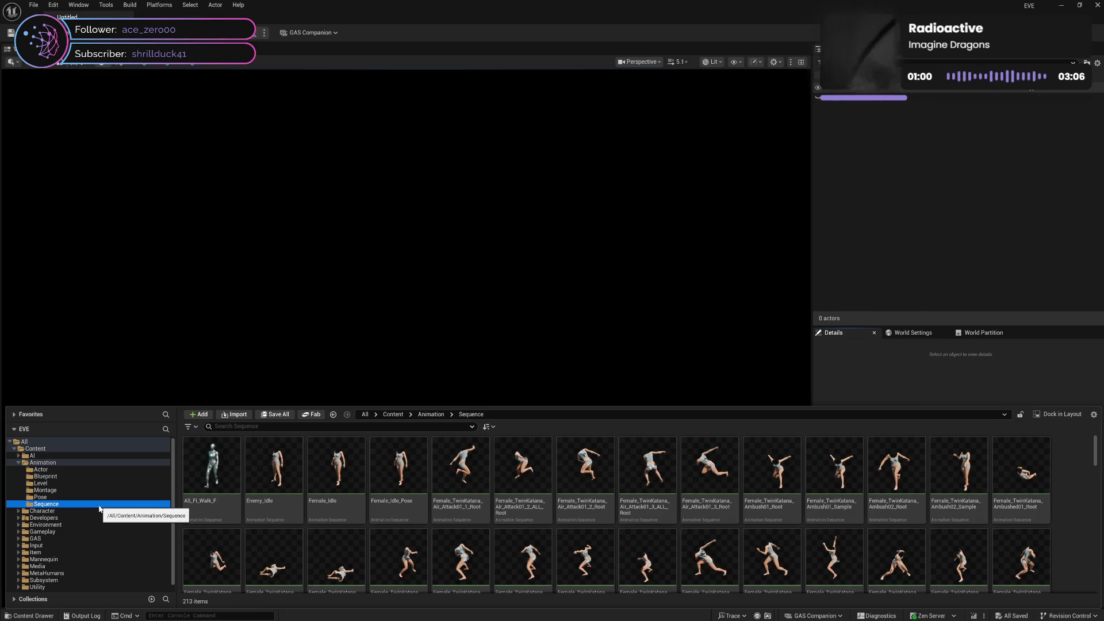
pyautogui.click(97, 498)
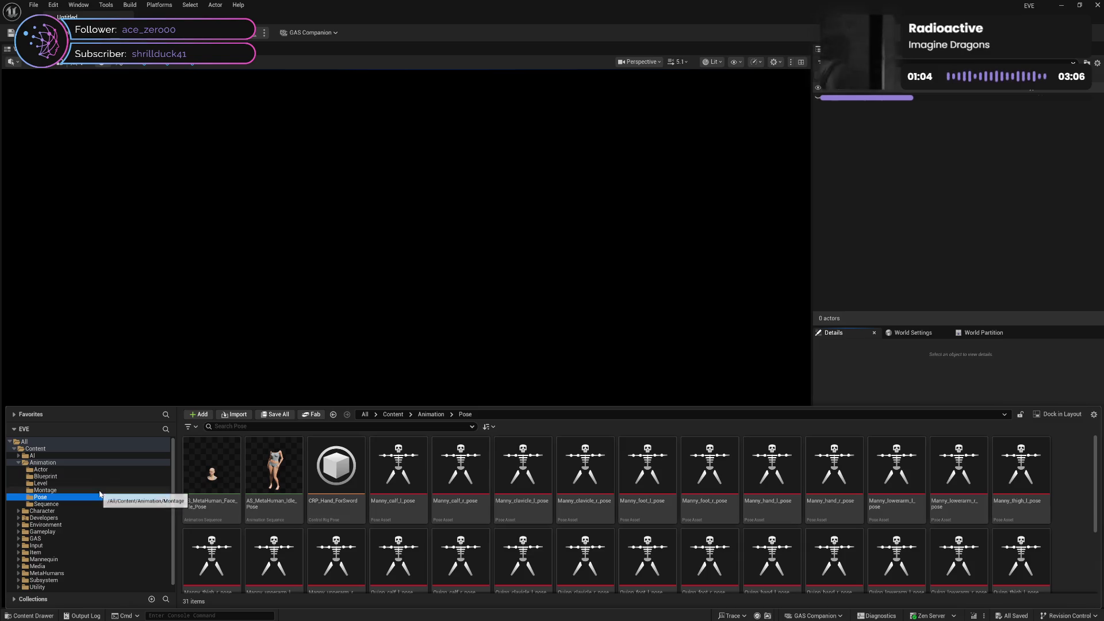
pyautogui.click(223, 511)
pyautogui.press('Delete')
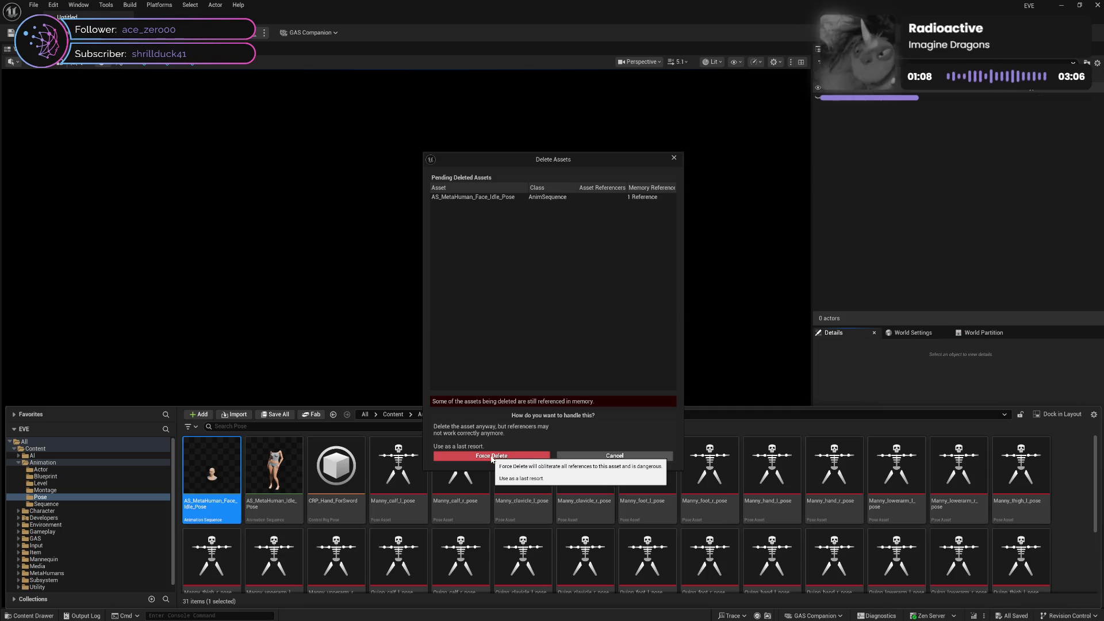
pyautogui.click(491, 456)
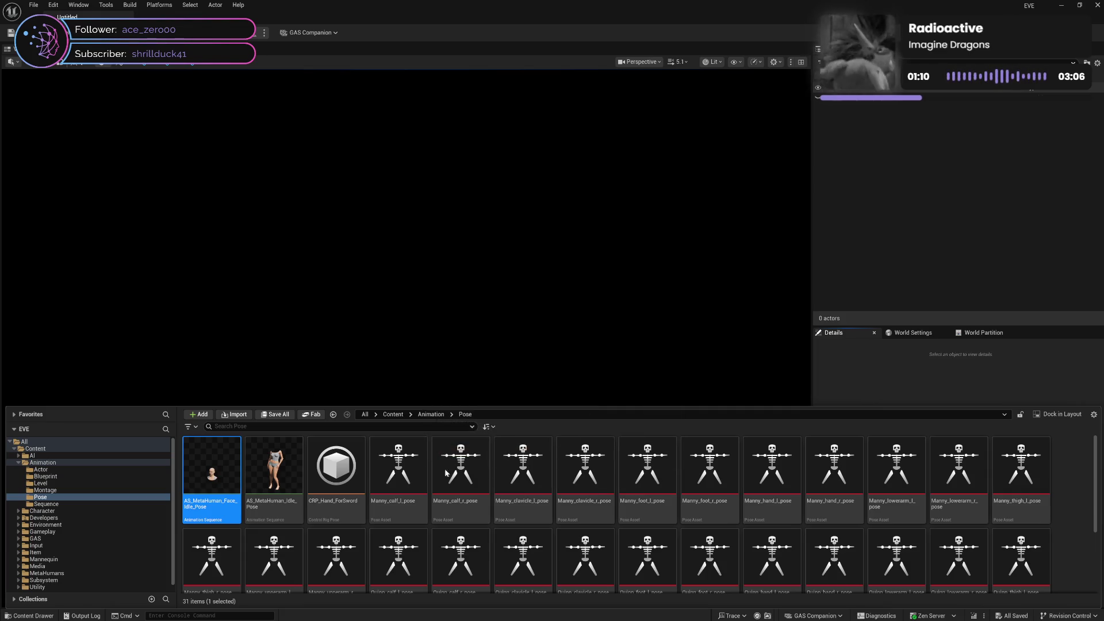
pyautogui.click(197, 511)
pyautogui.press('Delete')
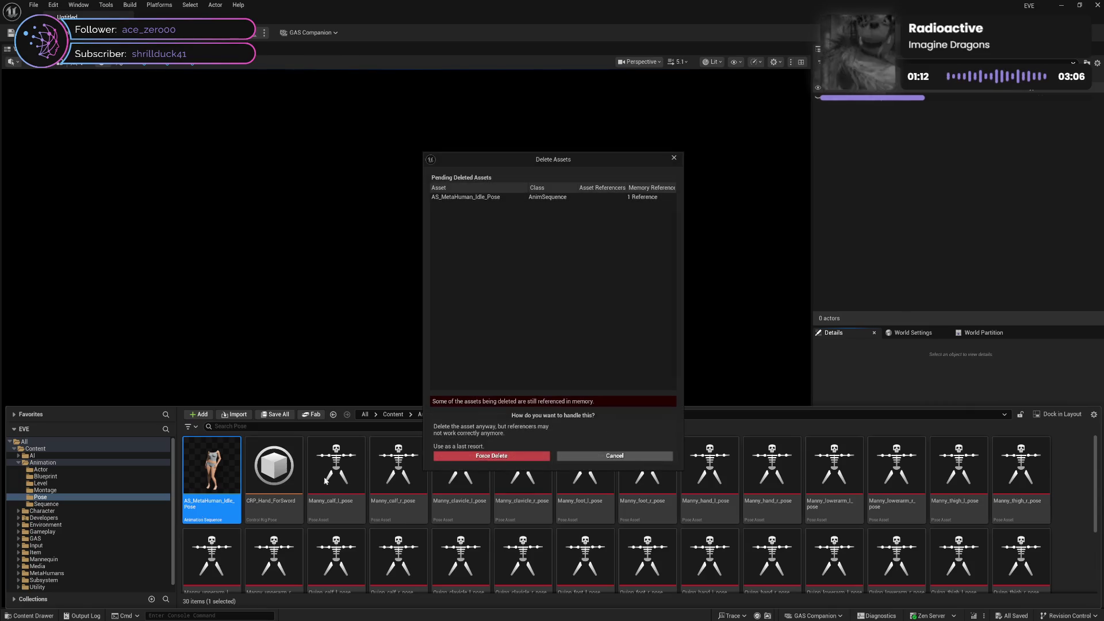
pyautogui.click(464, 456)
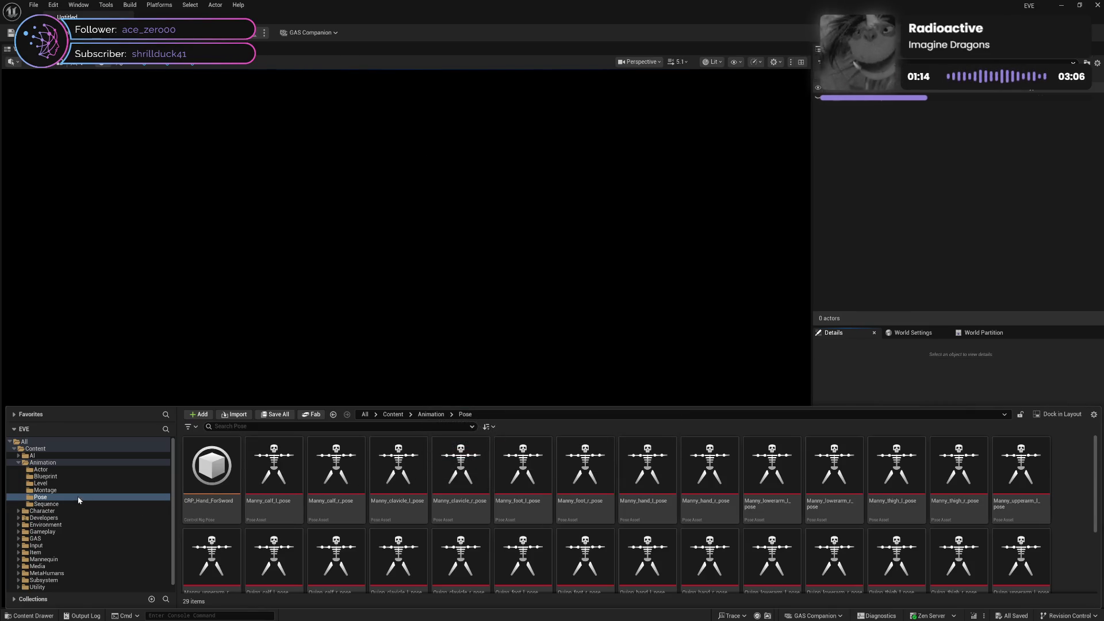
# Step: Browse the Animation subfolders, checking Enemy_Idle in Sequence, and end in the Montage folder
pyautogui.click(71, 484)
pyautogui.click(72, 477)
pyautogui.click(74, 472)
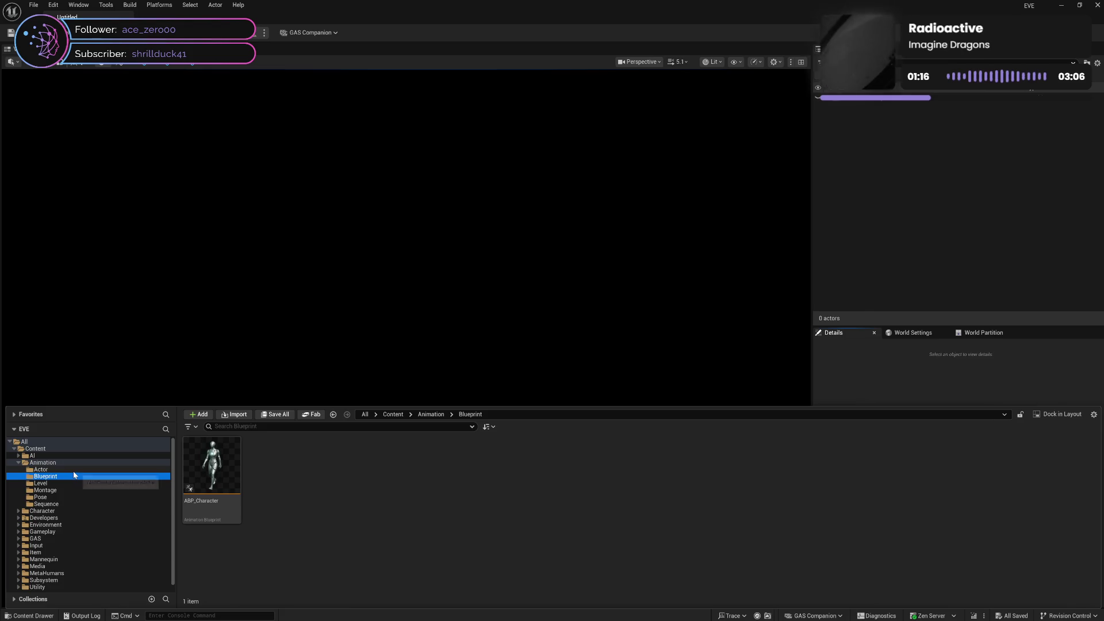
pyautogui.click(75, 475)
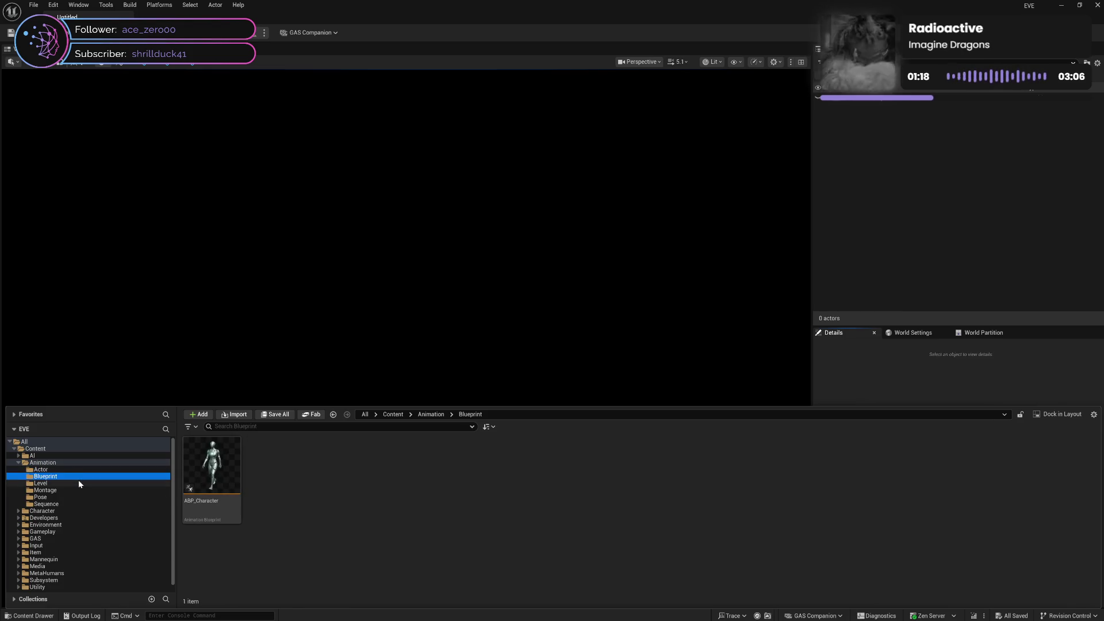
pyautogui.click(81, 483)
pyautogui.click(84, 489)
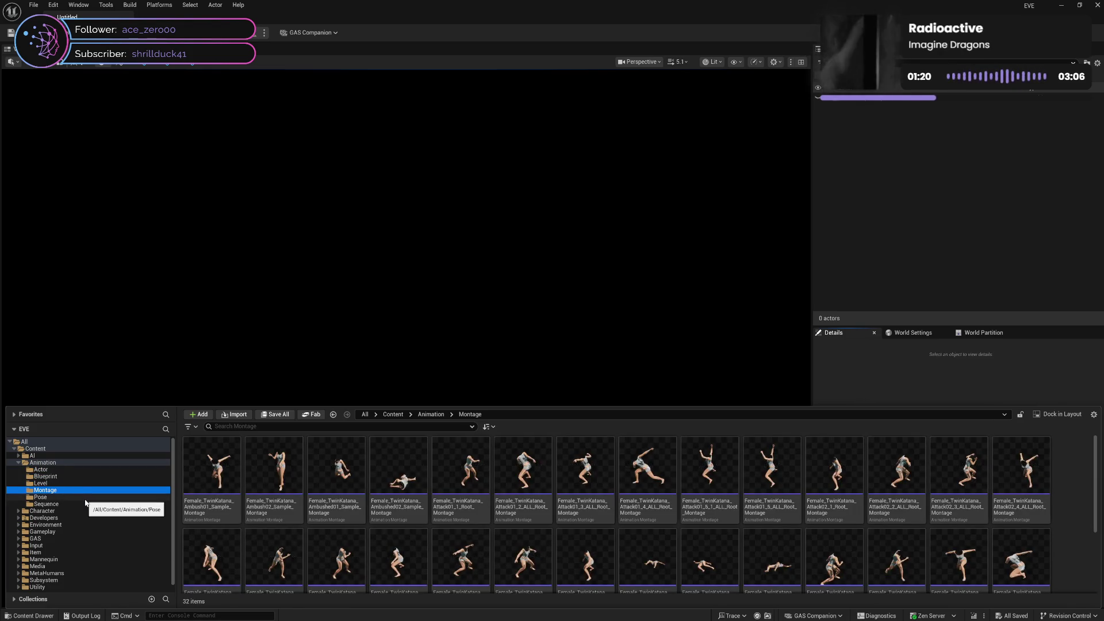
pyautogui.click(83, 497)
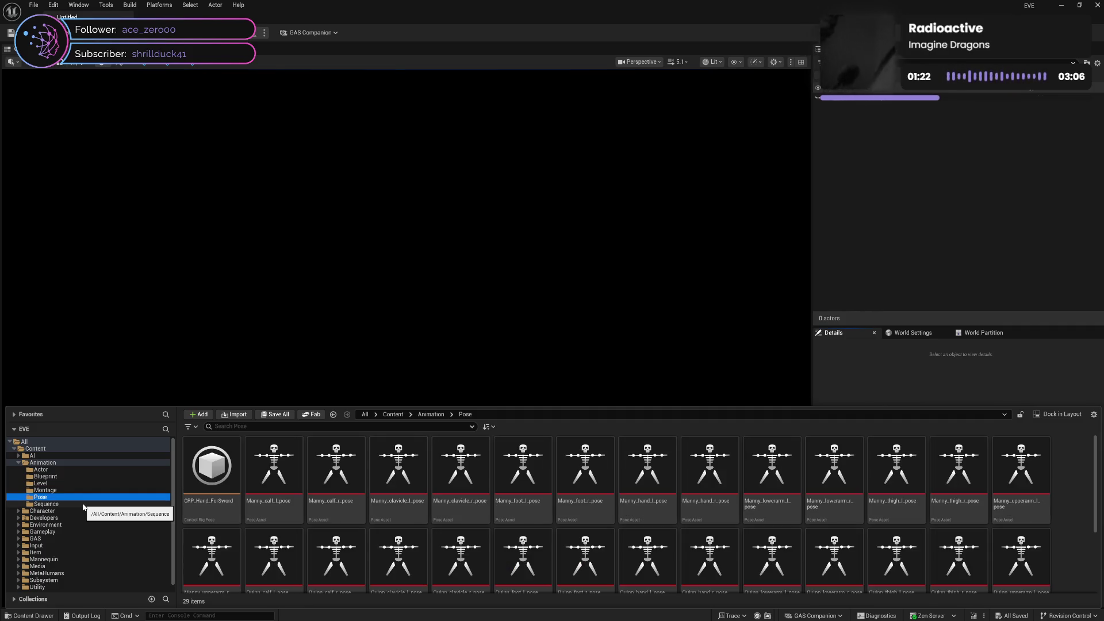
pyautogui.click(83, 504)
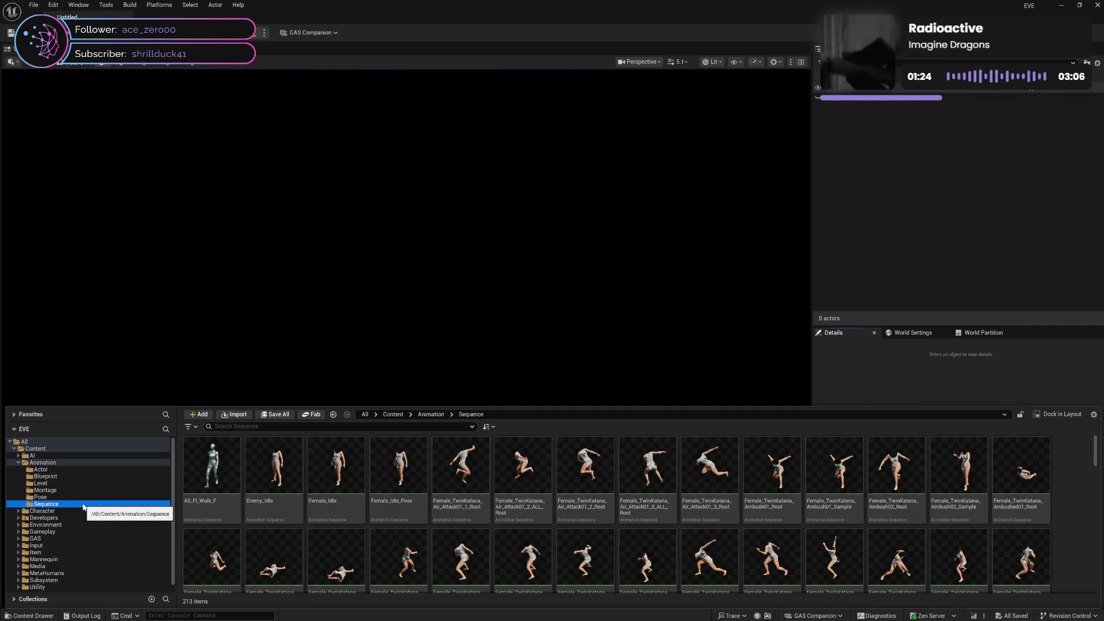
pyautogui.click(295, 514)
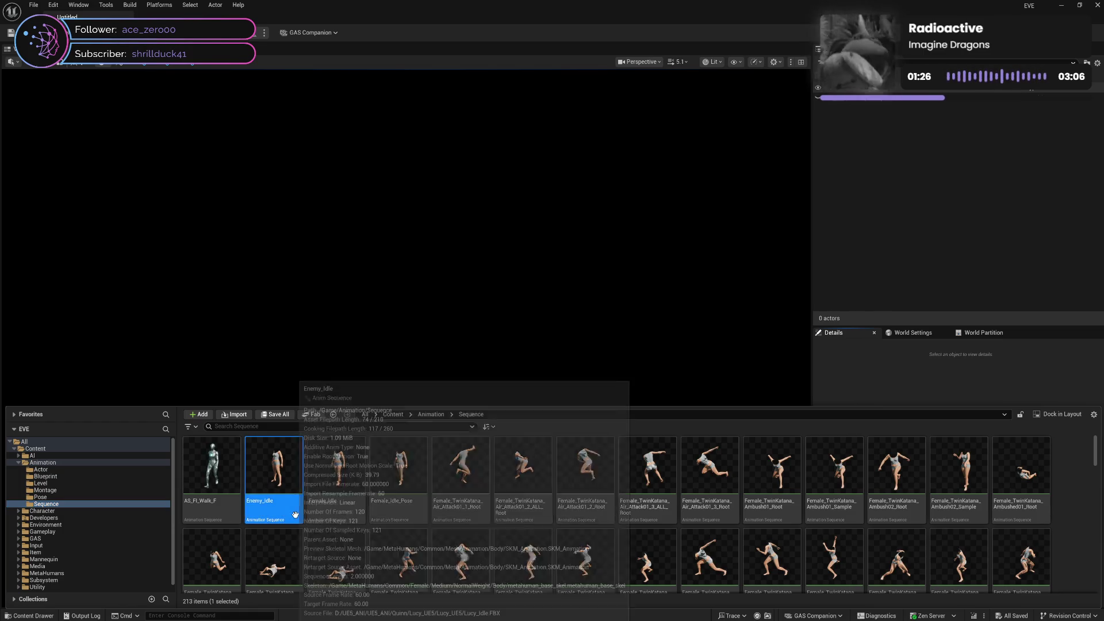
pyautogui.click(57, 490)
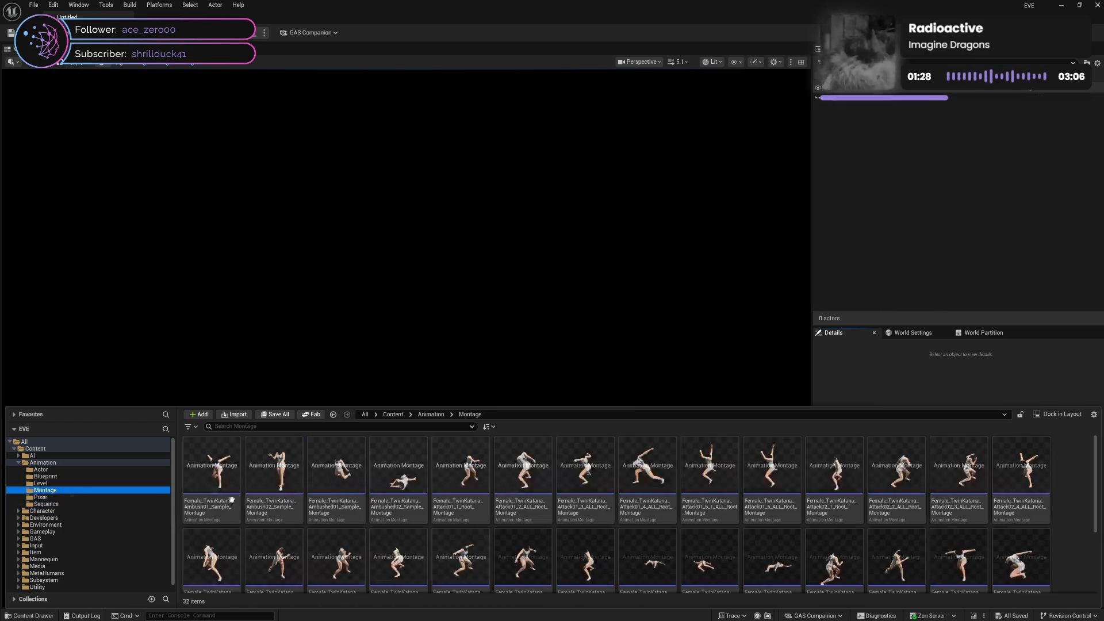
# Step: Select all 32 Female_TwinKatana montages and force delete them
pyautogui.click(274, 488)
pyautogui.hotkey('ctrl', 'a')
pyautogui.moveTo(424, 504)
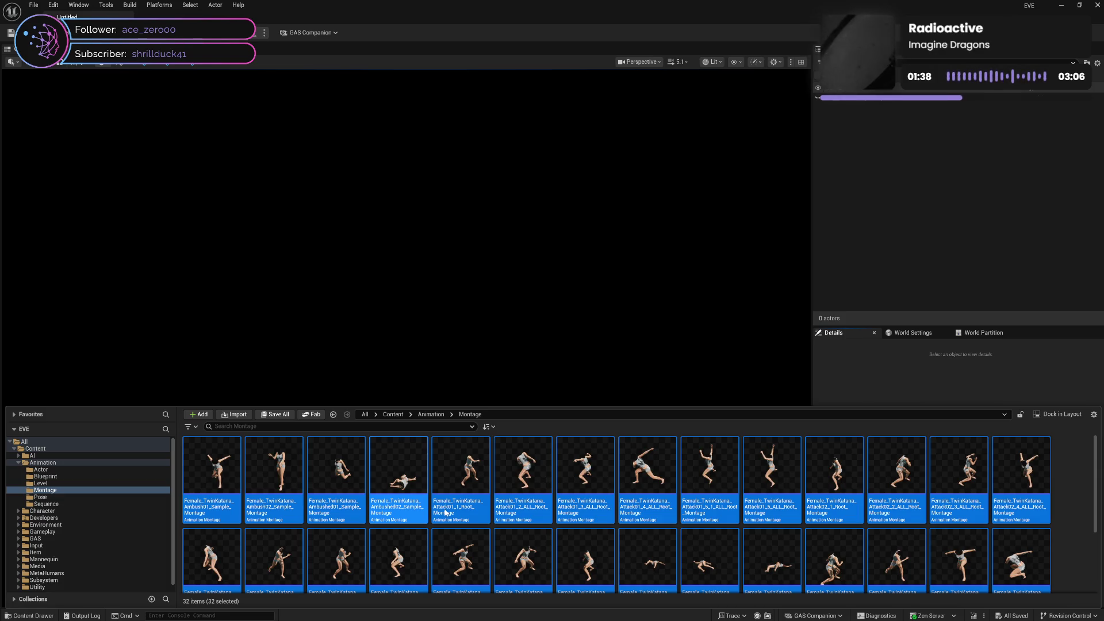
pyautogui.press('Delete')
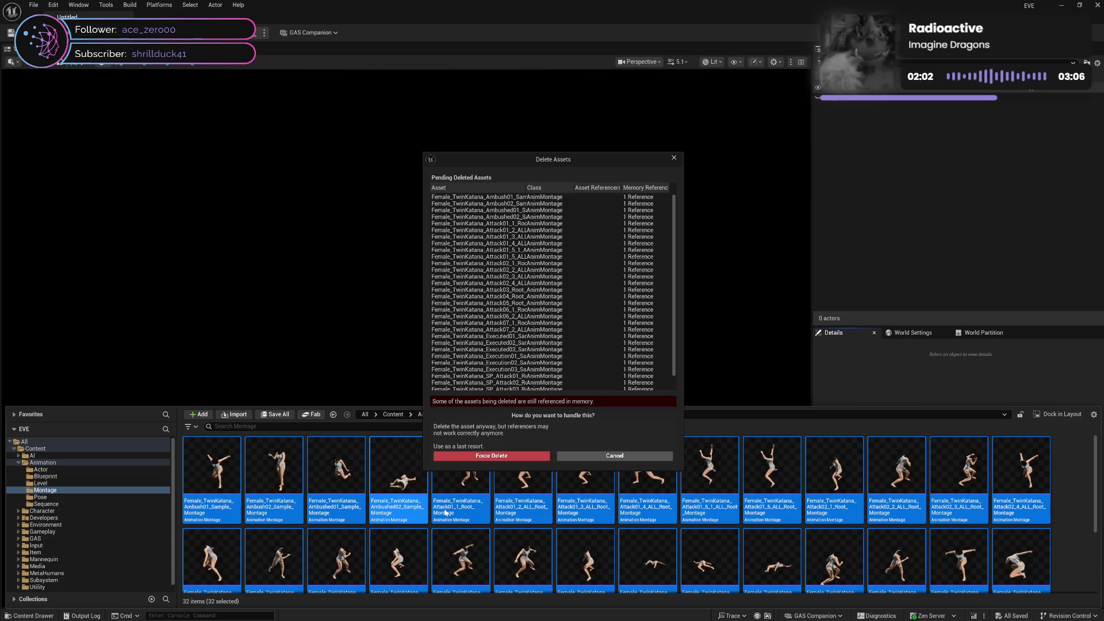
pyautogui.click(500, 455)
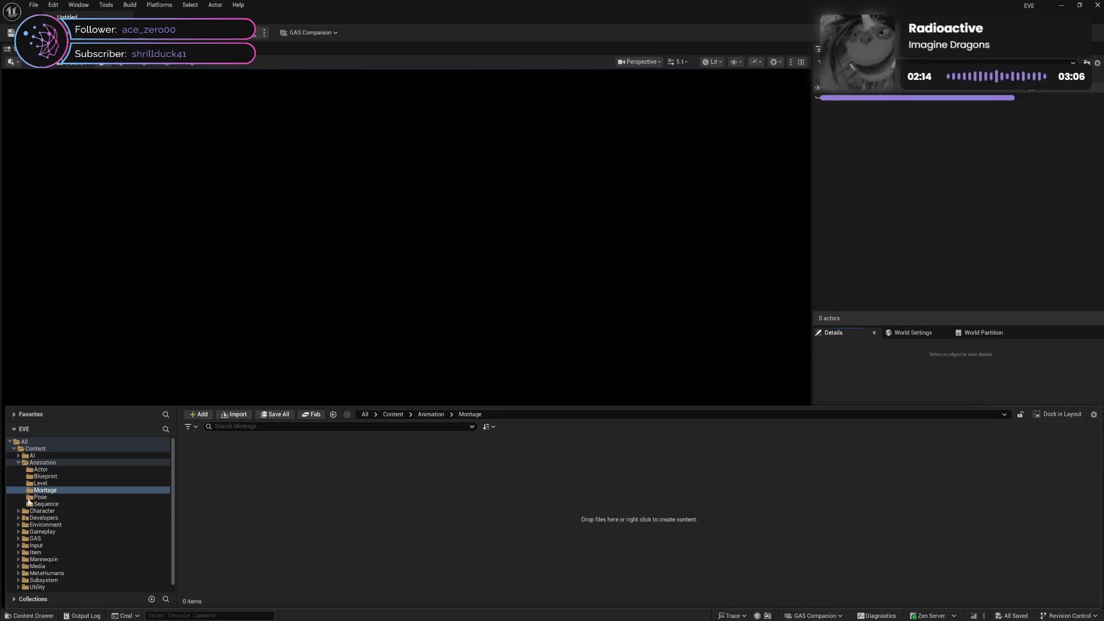
# Step: Select all Sequence-folder animations except AS_FI_Walk_F and request deletion of the 212 others
pyautogui.click(46, 503)
pyautogui.click(232, 513)
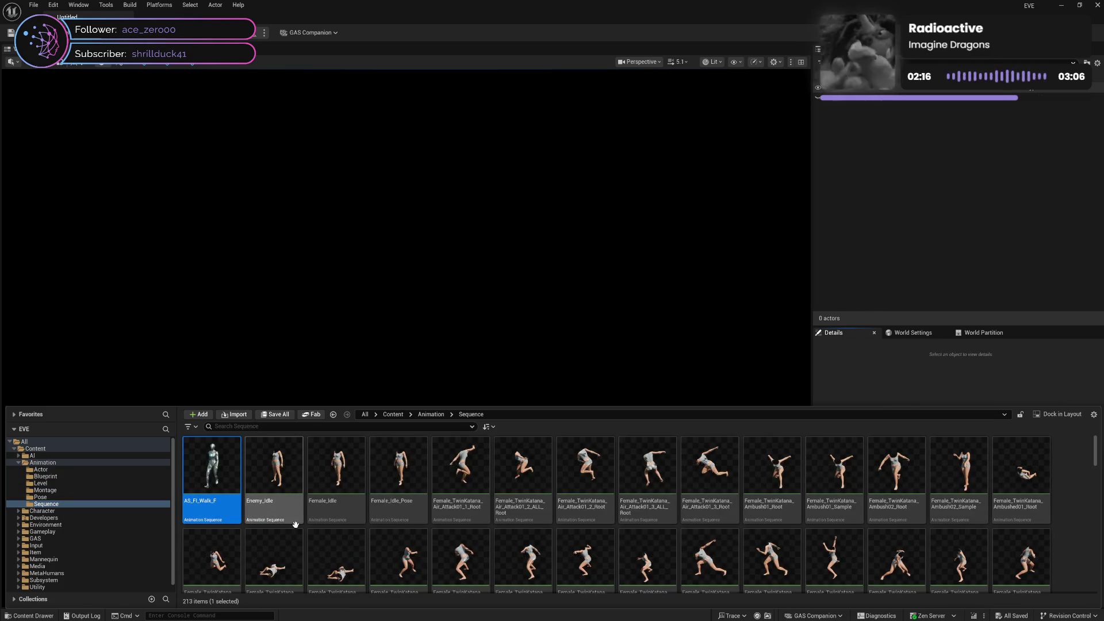
pyautogui.hotkey('ctrl', 'a')
pyautogui.keyDown('ctrl'); pyautogui.click(240, 506); pyautogui.keyUp('ctrl')
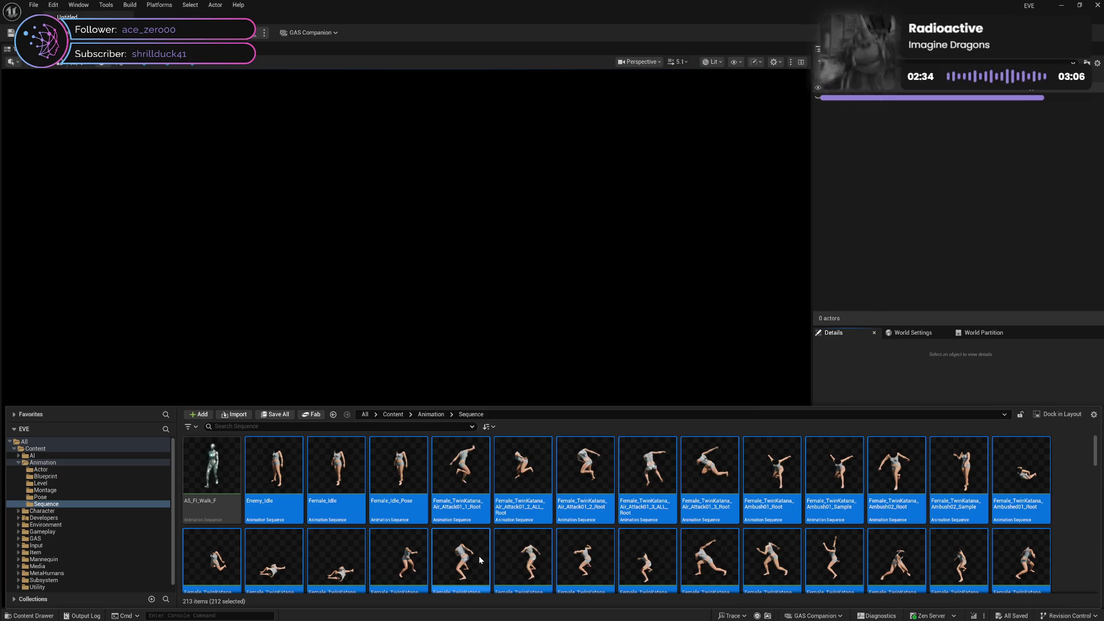
pyautogui.press('Delete')
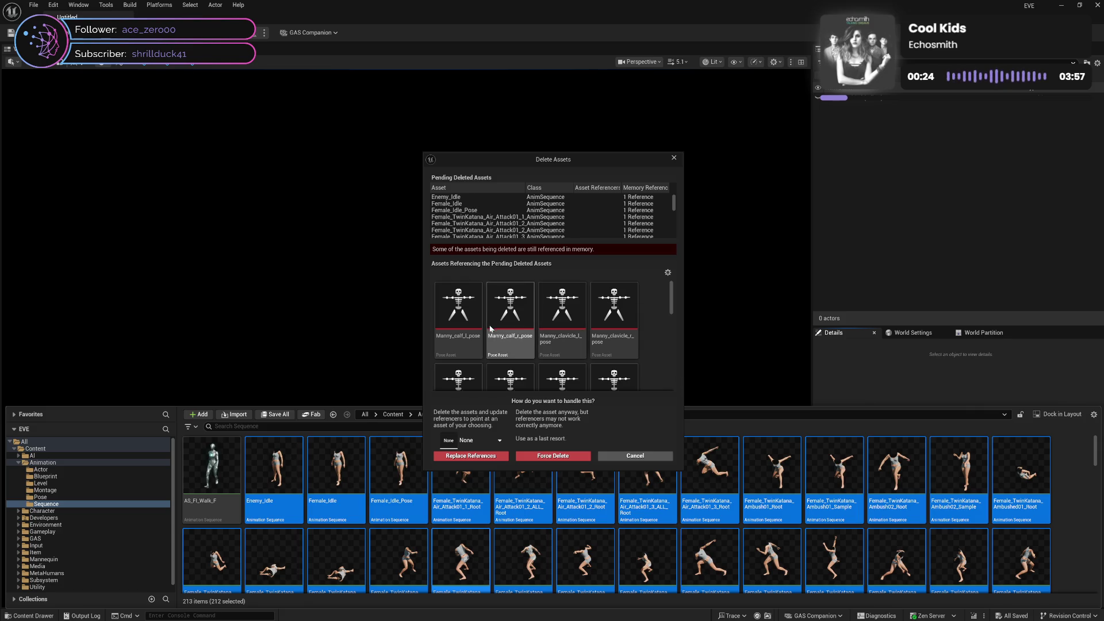
# Step: Select the referencing pose assets, such as Manny_calf_l_pose, and force delete the 212 sequences
pyautogui.click(462, 324)
pyautogui.moveTo(671, 299); pyautogui.dragTo(666, 394)
pyautogui.keyDown('shift'); pyautogui.click(622, 385); pyautogui.keyUp('shift')
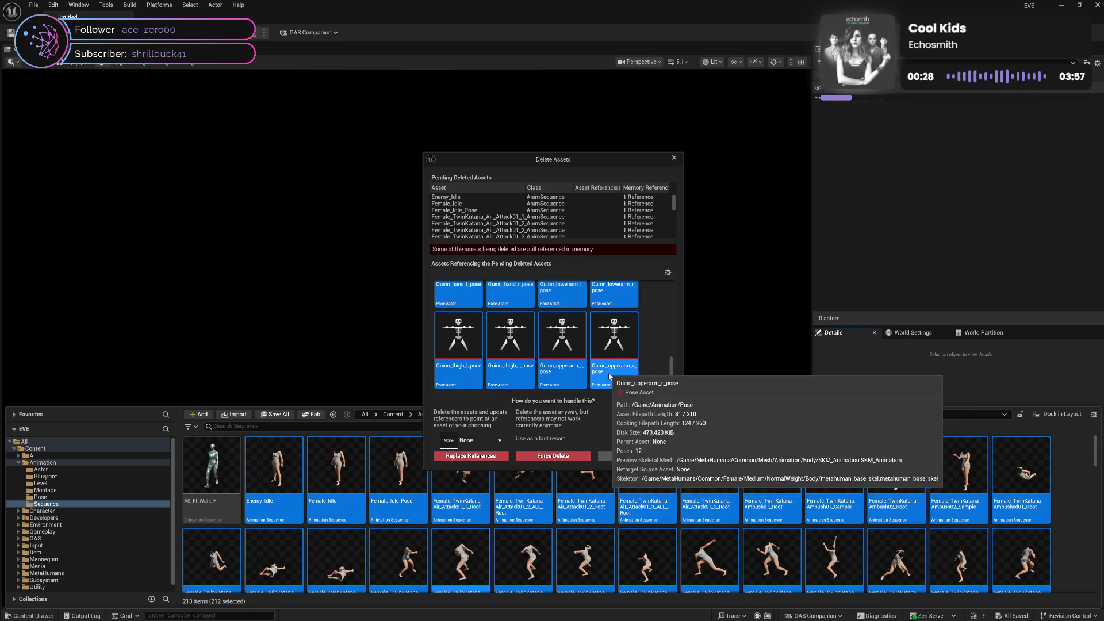
pyautogui.rightClick(622, 386)
pyautogui.click(644, 393)
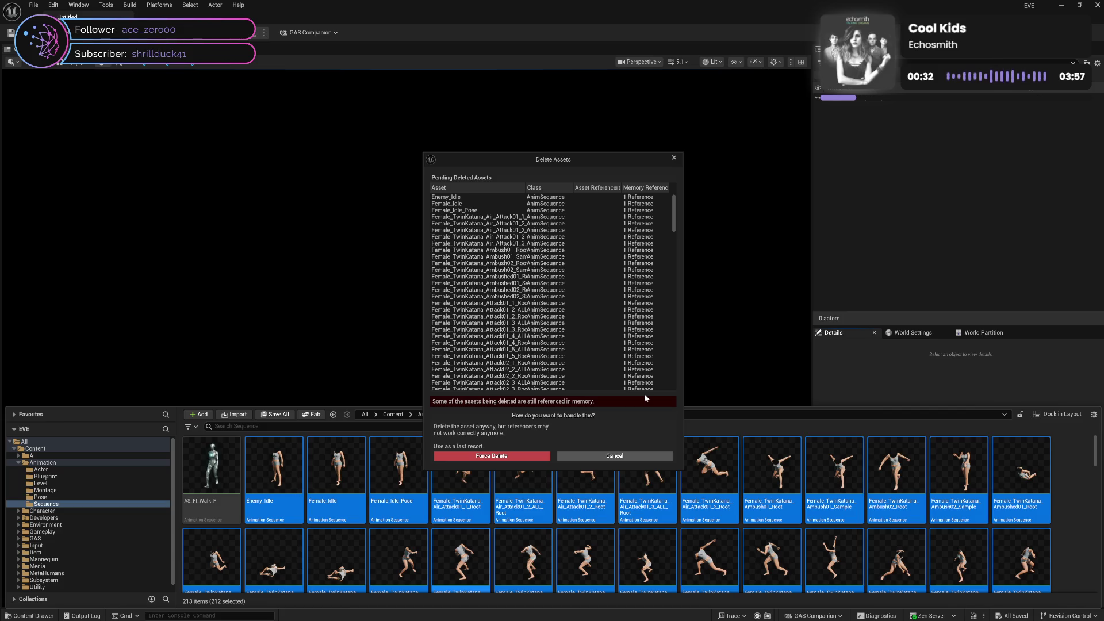
pyautogui.click(523, 460)
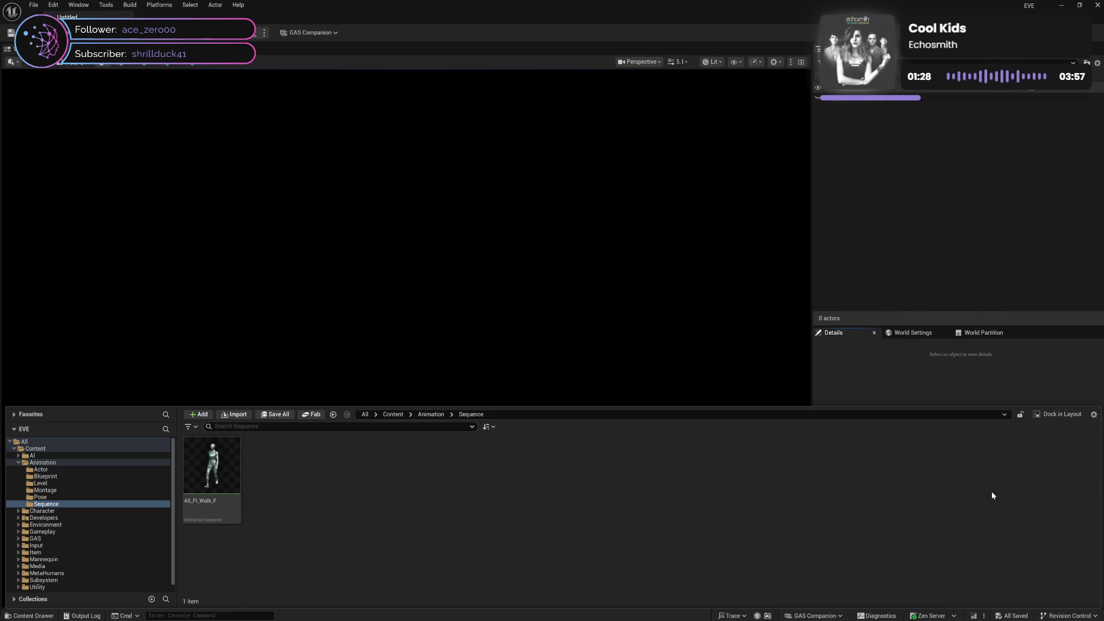
# Step: Browse the Animation subfolders: Pose, Montage, Blueprint, Actor, Level and Sequence
pyautogui.click(94, 497)
pyautogui.click(100, 490)
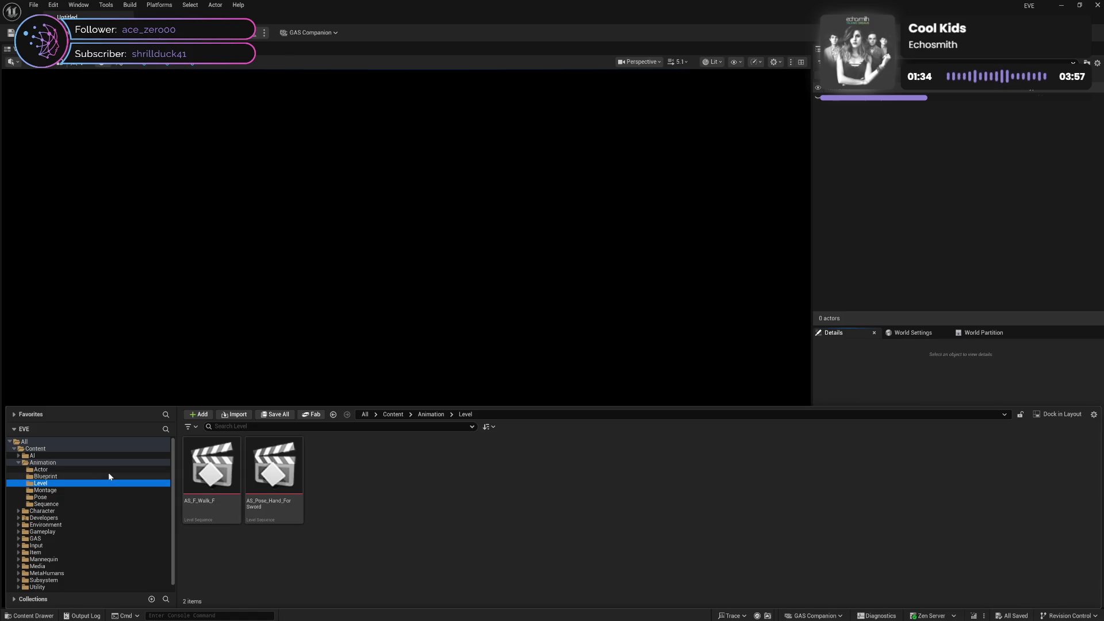
pyautogui.click(109, 475)
pyautogui.click(112, 467)
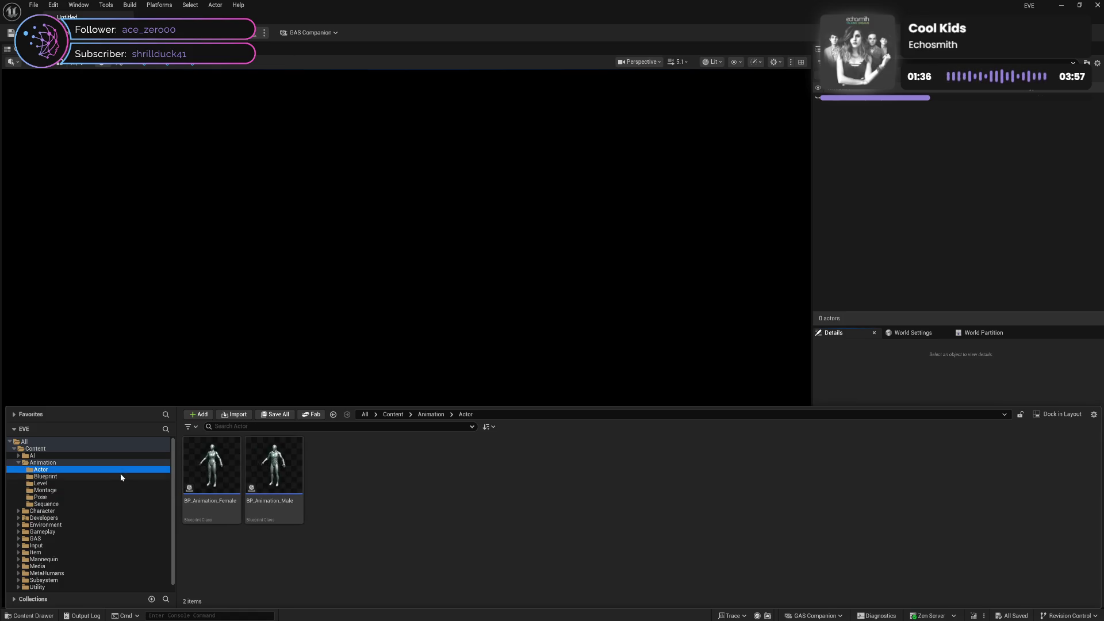
pyautogui.click(120, 475)
pyautogui.click(125, 482)
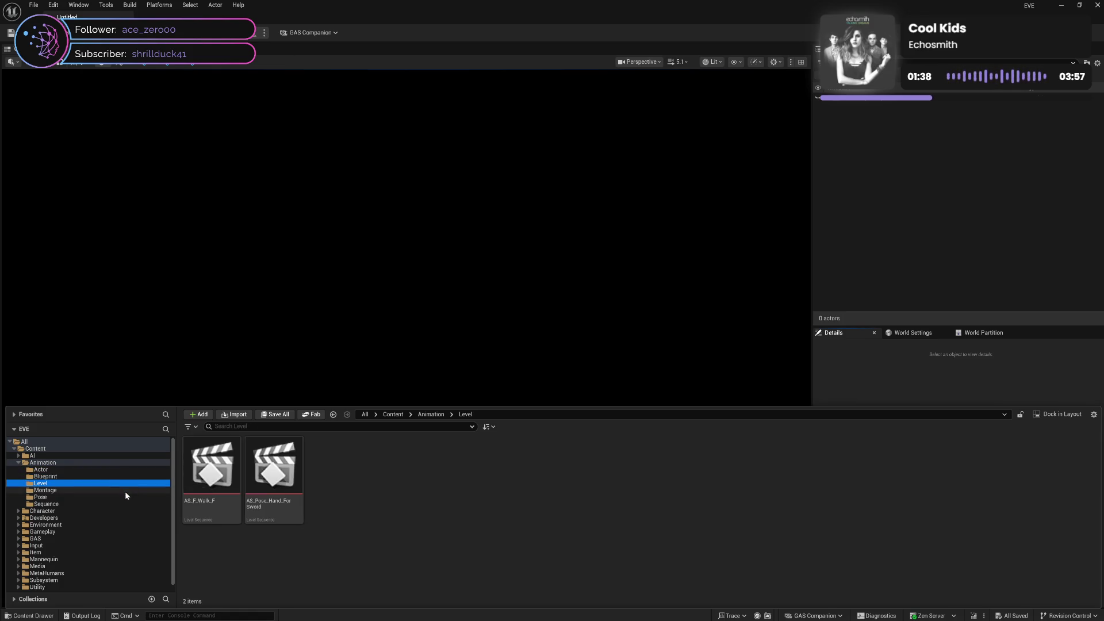
pyautogui.click(124, 491)
pyautogui.click(120, 497)
pyautogui.click(116, 503)
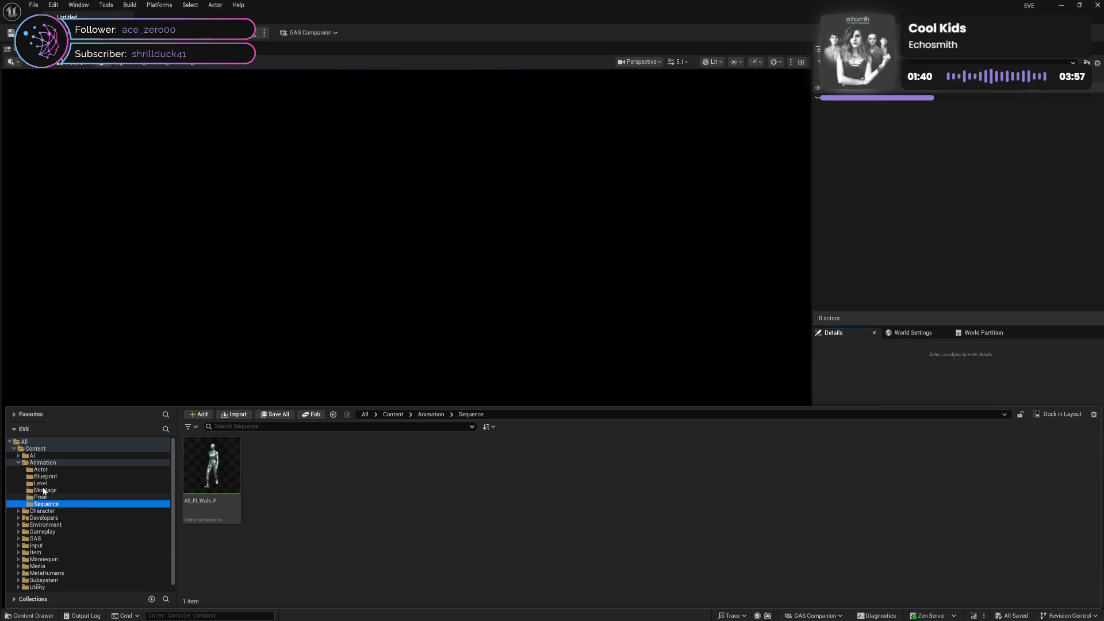
# Step: Go to Character > Collection > Cassie > Blueprint and open CBP_Cassie
pyautogui.click(18, 462)
pyautogui.click(18, 470)
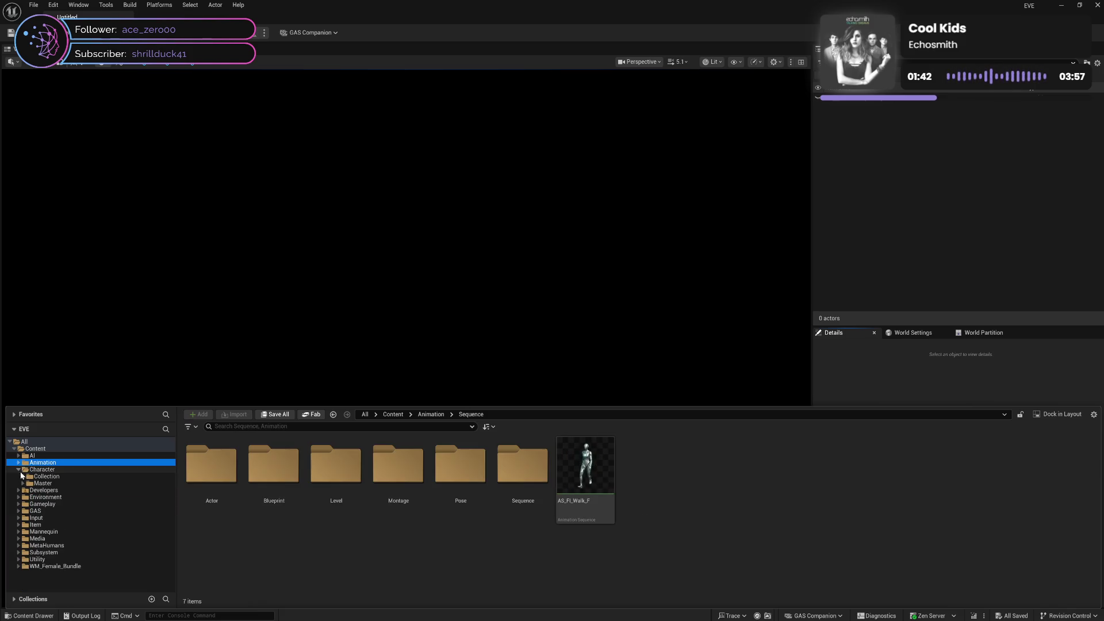
pyautogui.click(22, 477)
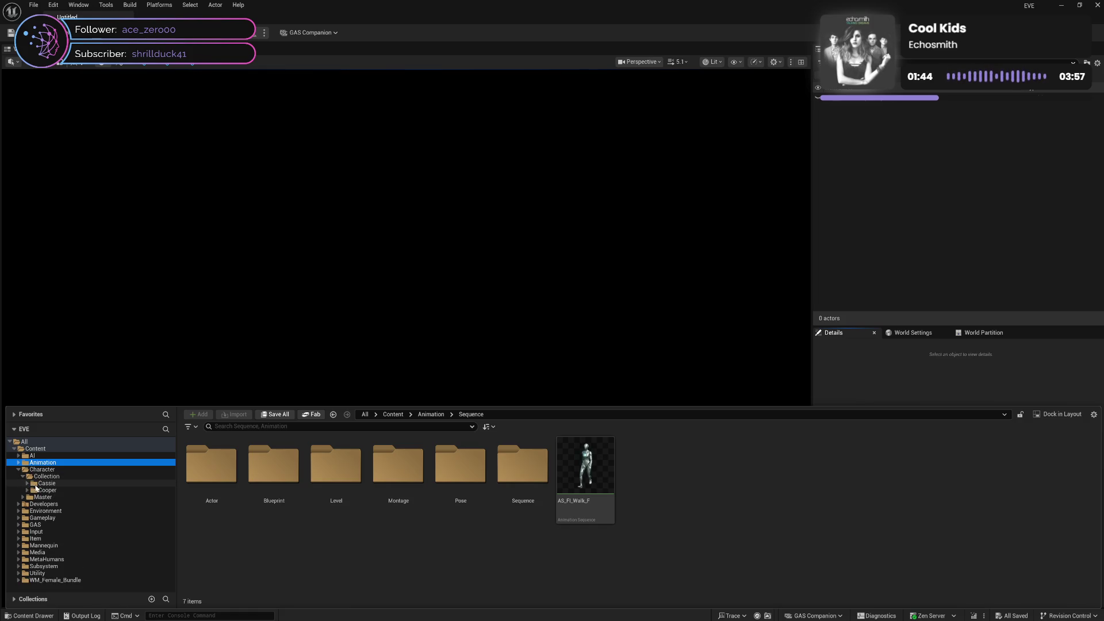
pyautogui.click(35, 484)
pyautogui.click(35, 490)
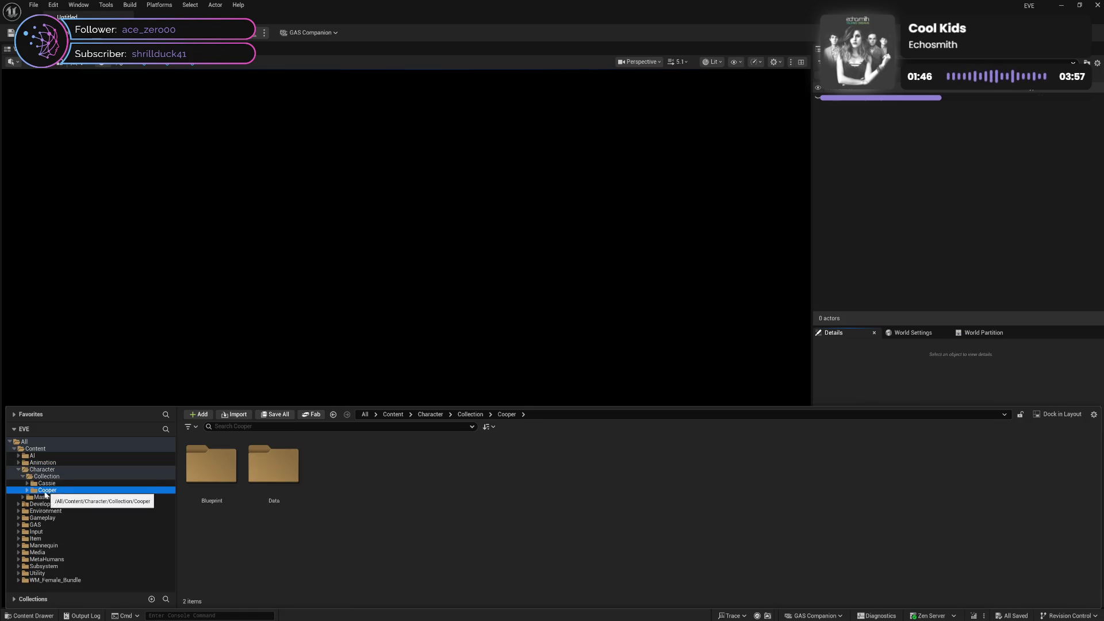
pyautogui.click(29, 476)
pyautogui.click(23, 477)
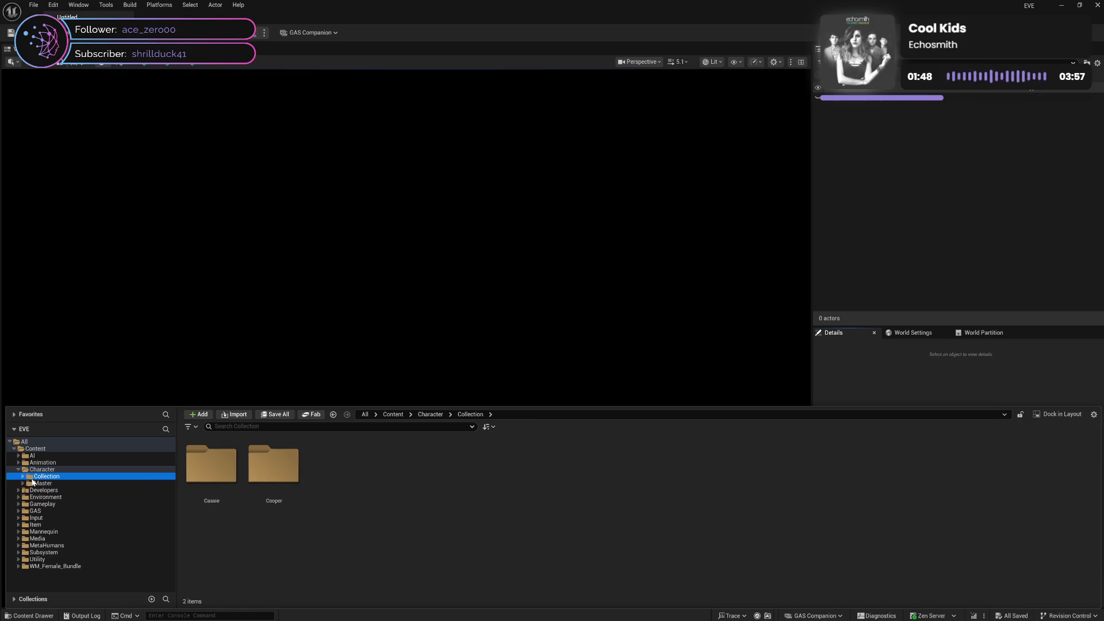
pyautogui.click(23, 476)
pyautogui.click(47, 483)
pyautogui.click(27, 483)
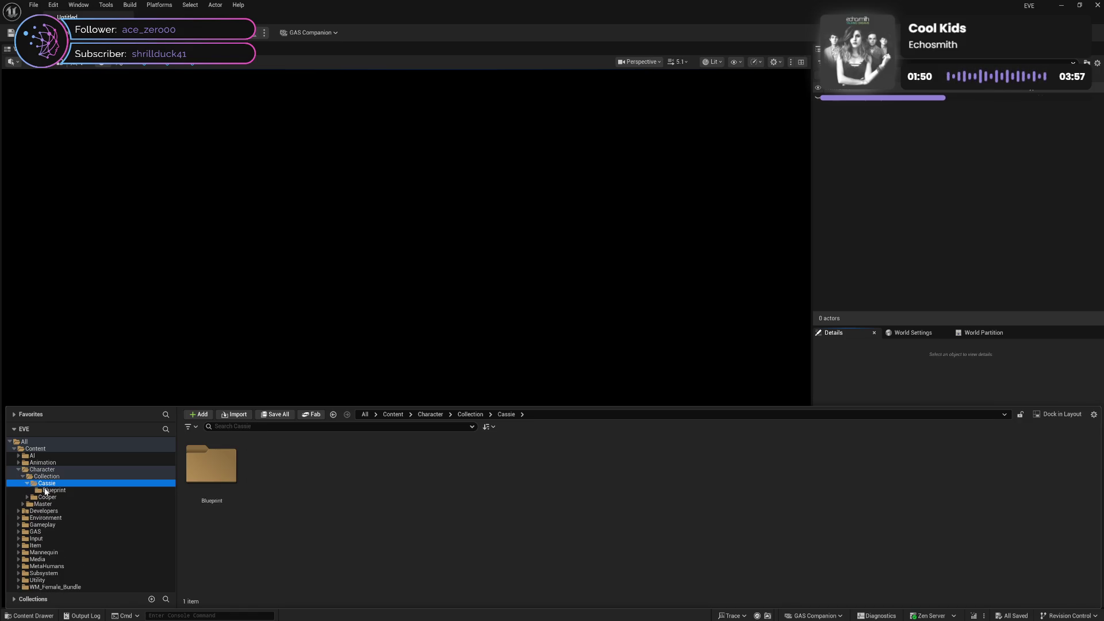
pyautogui.click(54, 490)
pyautogui.doubleClick(211, 466)
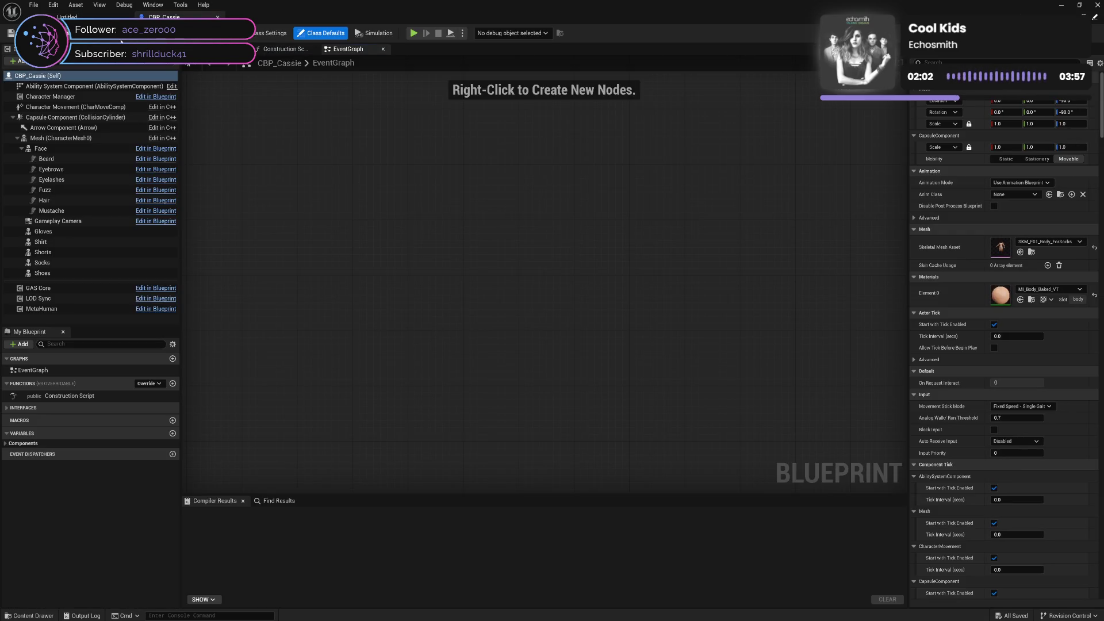
# Step: Inspect CBP_Cassie in its Viewport and EventGraph, close it, and return to the Character folder
pyautogui.click(230, 49)
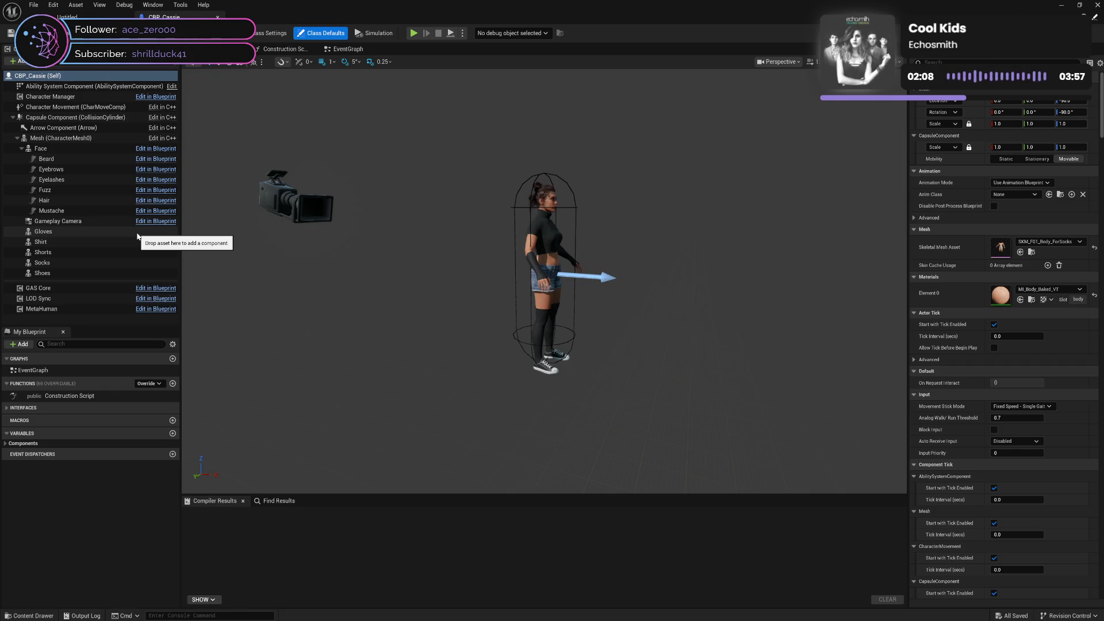
pyautogui.click(347, 49)
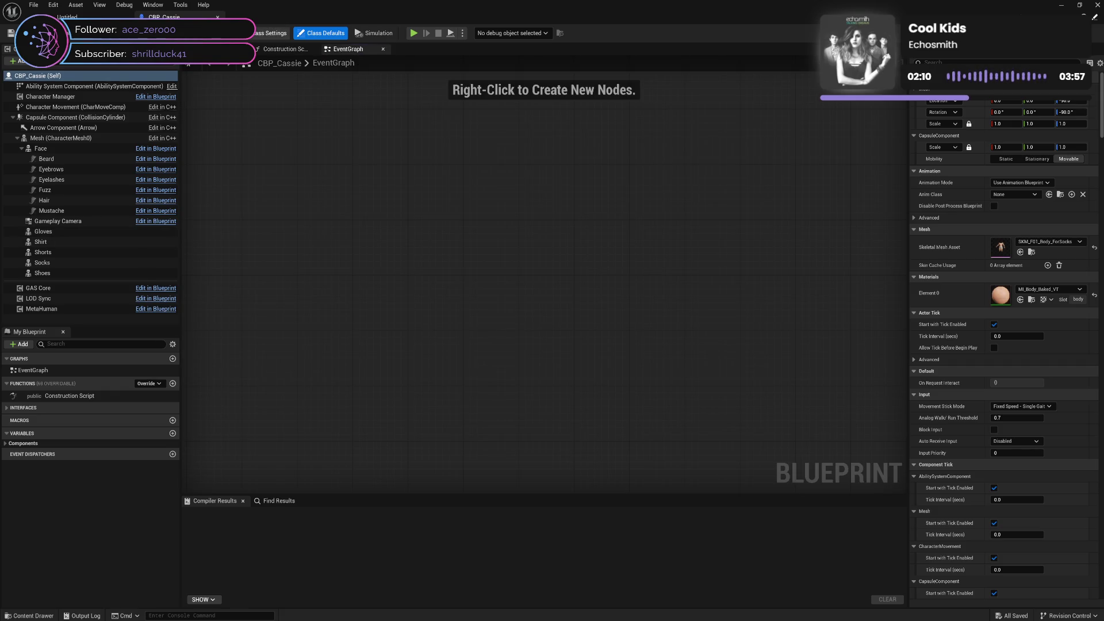
pyautogui.click(218, 16)
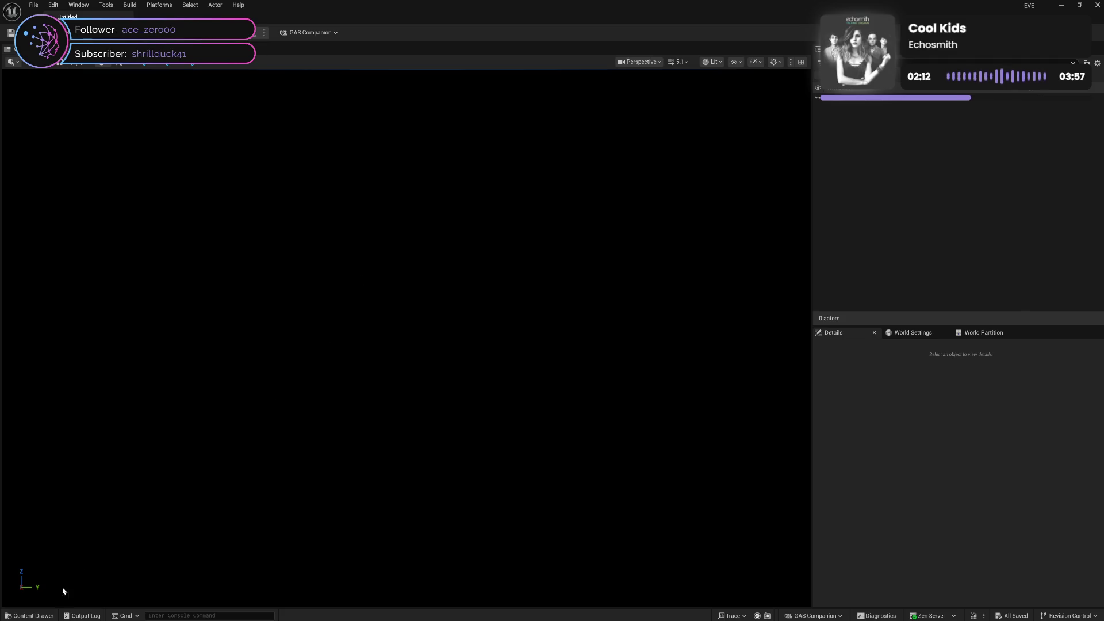
pyautogui.click(29, 615)
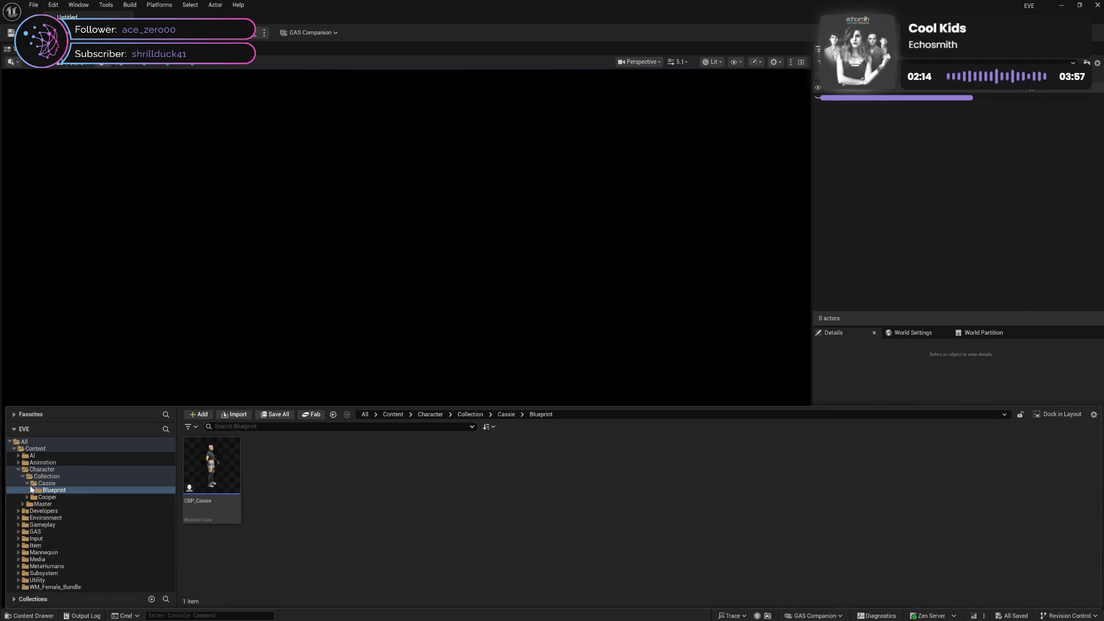
pyautogui.press('Left')
pyautogui.press('Left')
pyautogui.press('Left')
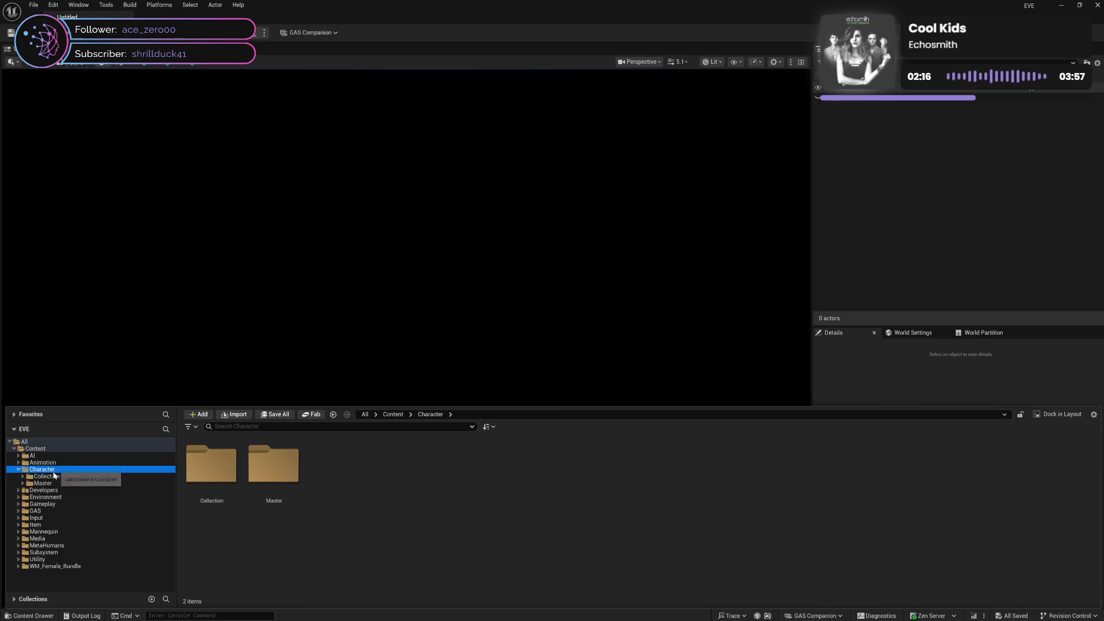
# Step: Step past Environment, GAS and Mannequin, then select BP_Preview in Character > Master > Preview
pyautogui.press('Down')
pyautogui.press('Down')
pyautogui.press('Down')
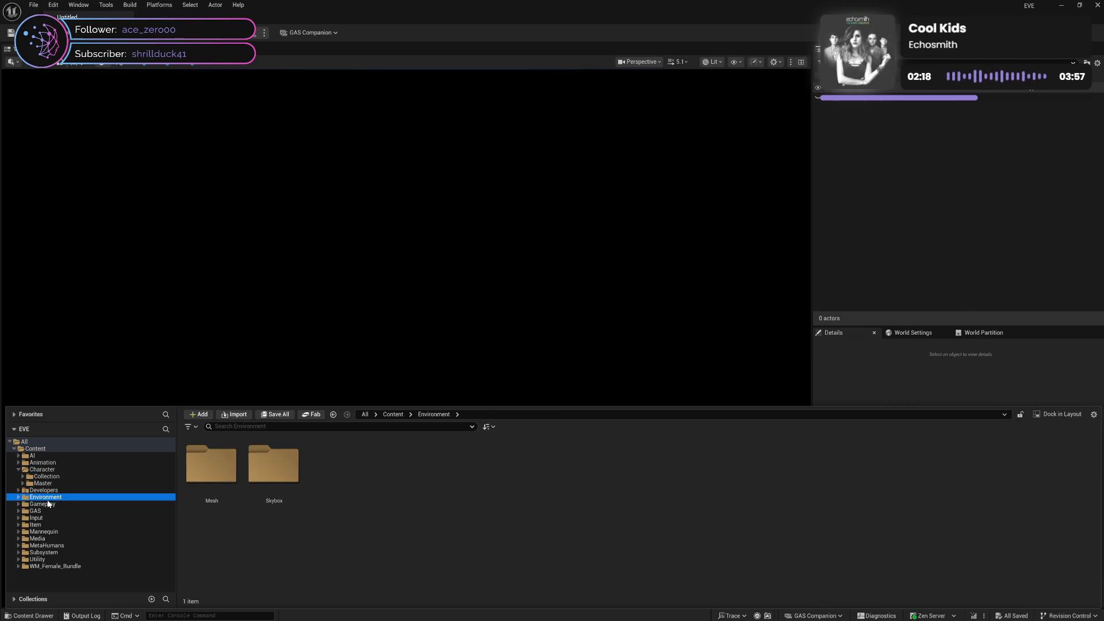
pyautogui.press('Down')
pyautogui.press('Down')
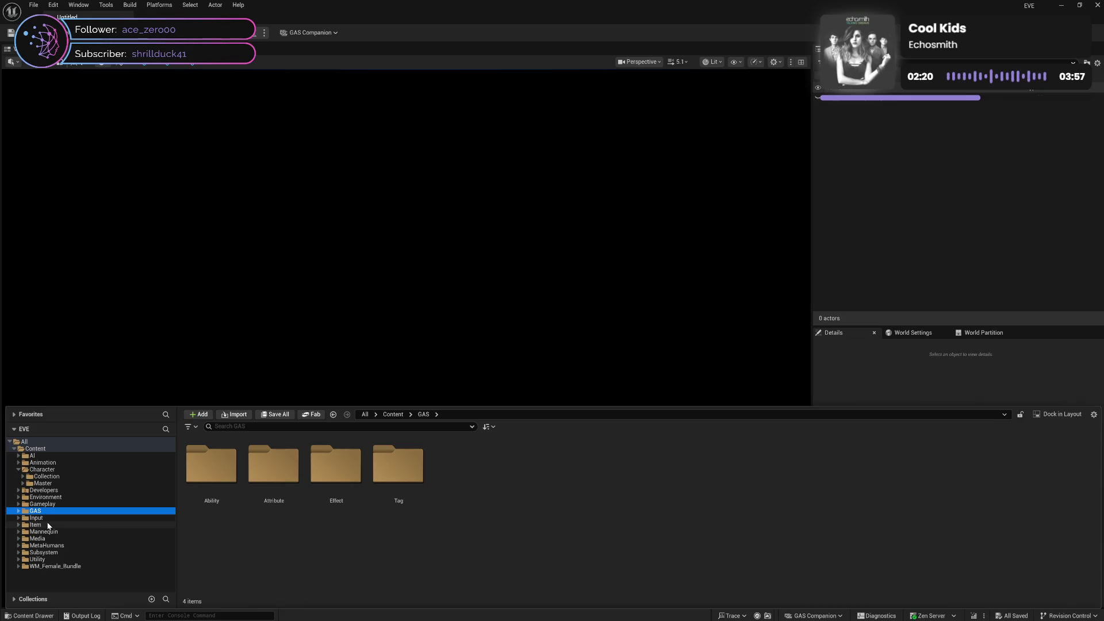
pyautogui.press('Down')
pyautogui.press('Down')
pyautogui.press('Down')
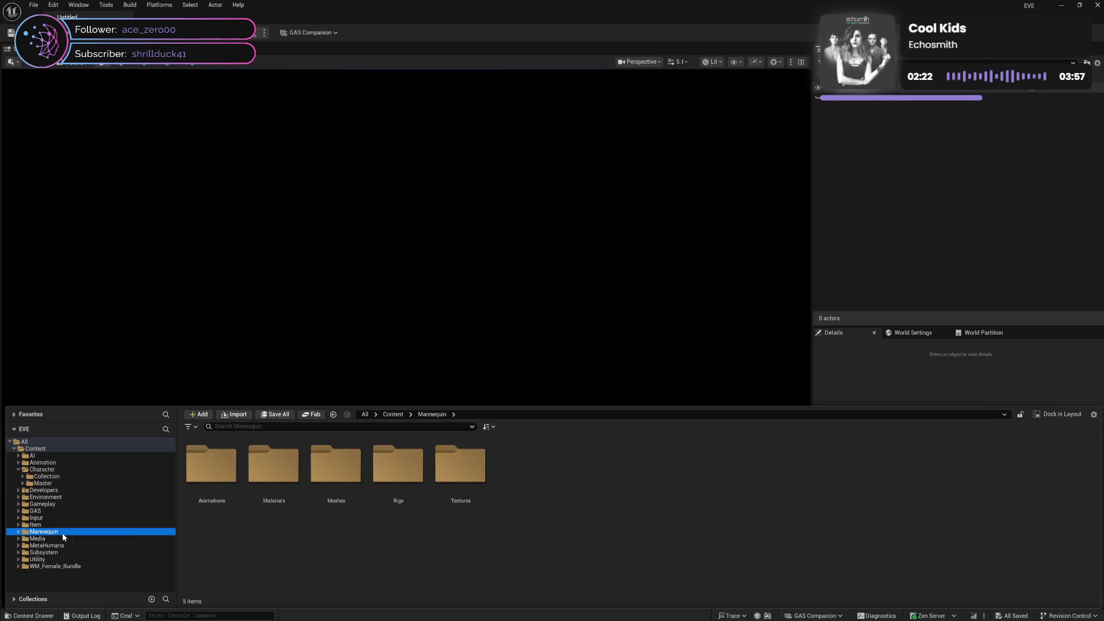
pyautogui.click(23, 484)
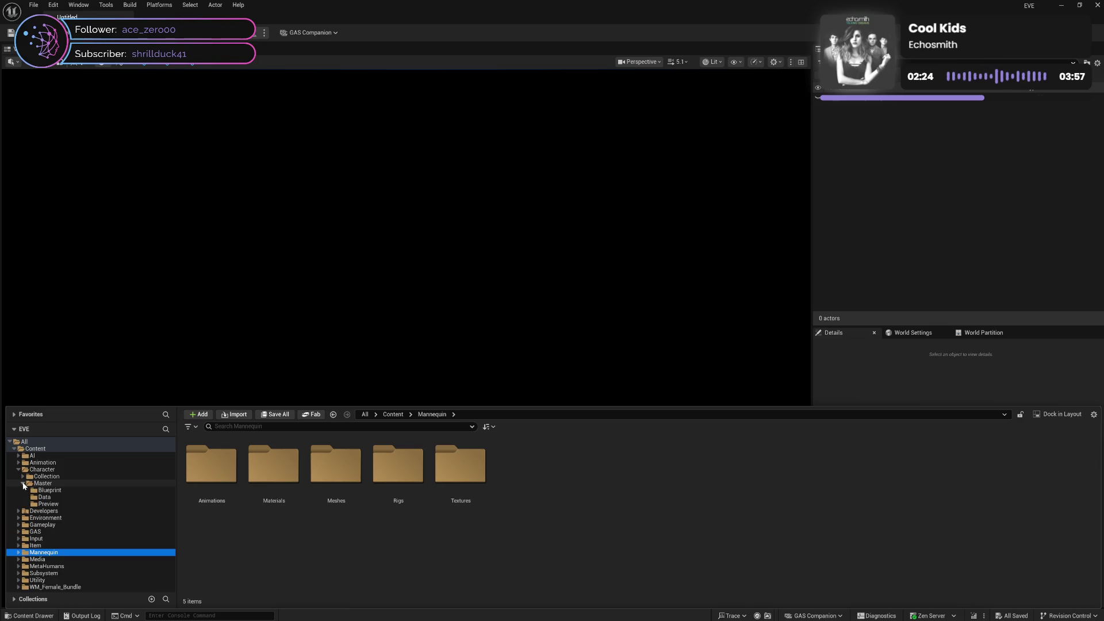
pyautogui.click(63, 498)
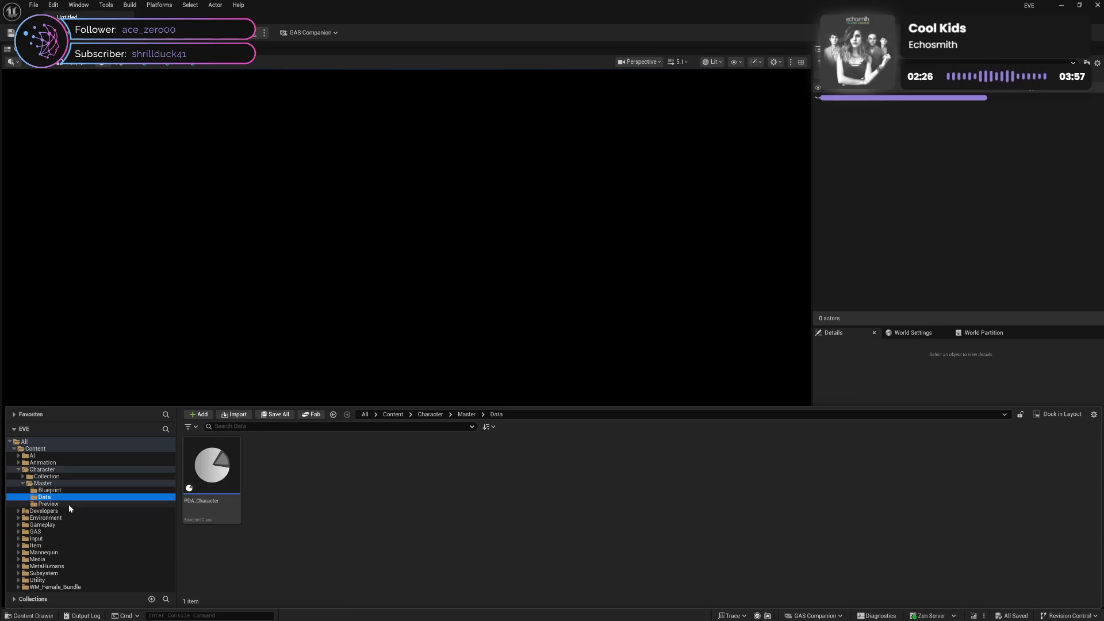
pyautogui.click(74, 503)
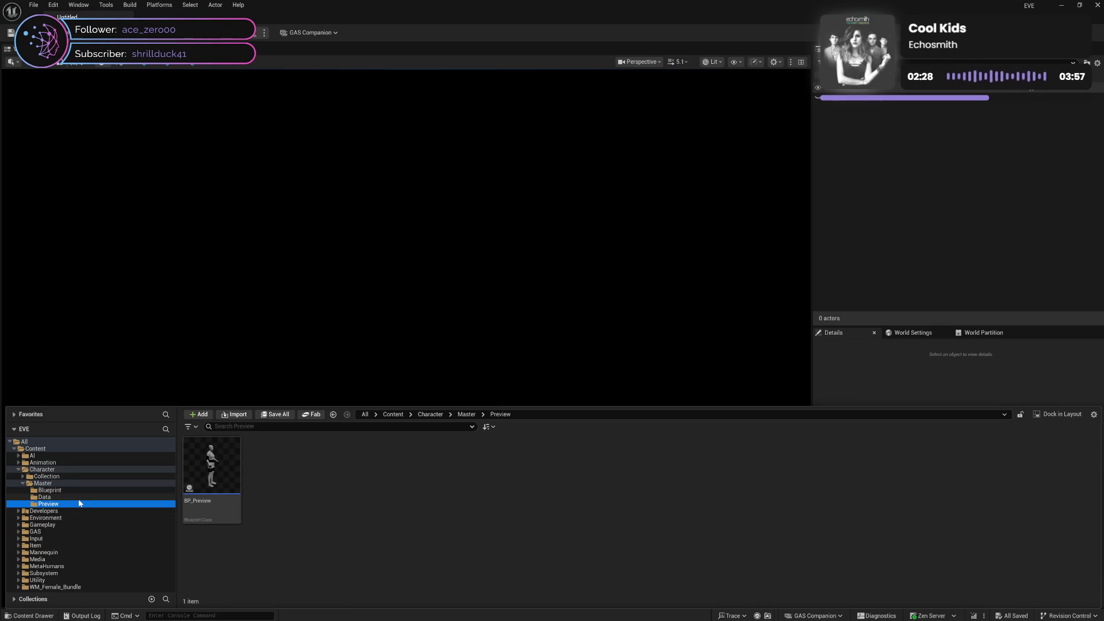
pyautogui.click(204, 506)
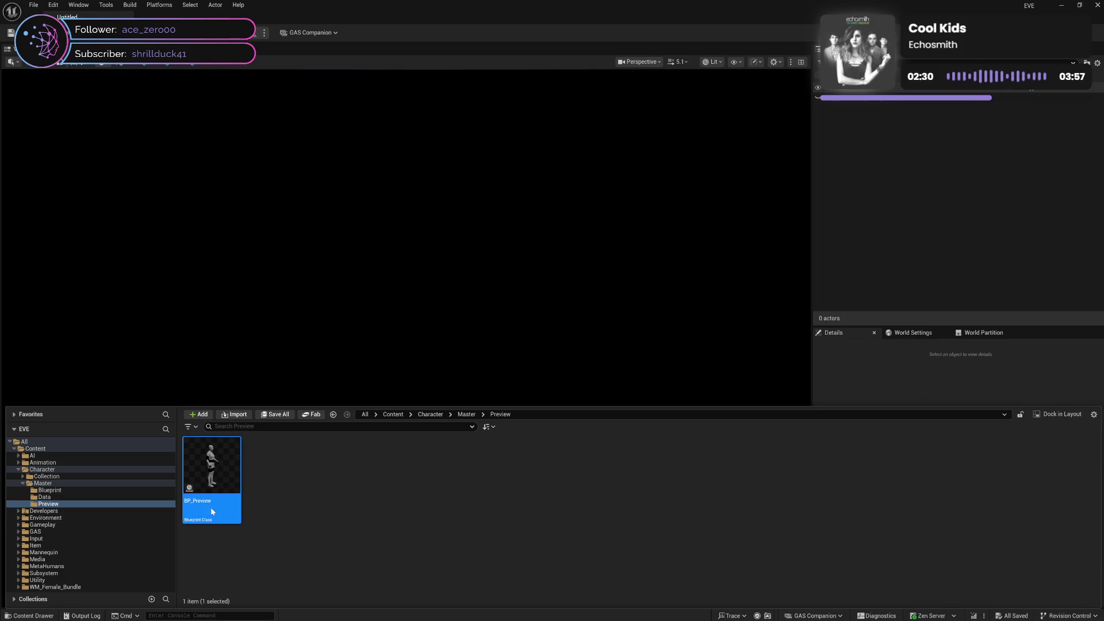
# Step: Set BP_Preview's Mesh component Skeletal Mesh Asset to SKM_Quinn
pyautogui.doubleClick(211, 509)
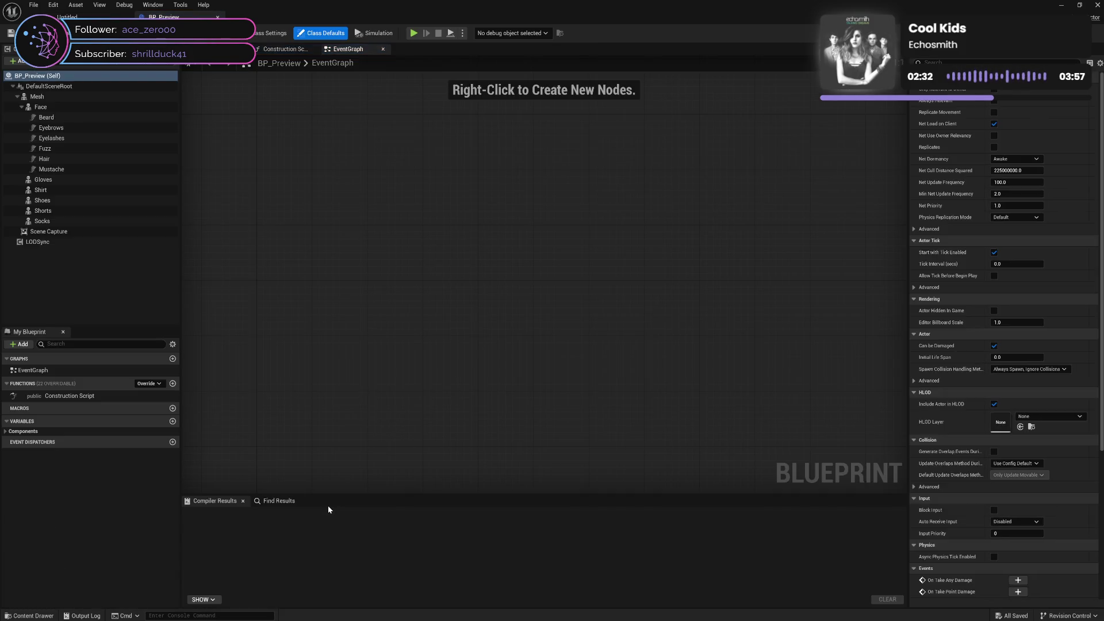
pyautogui.click(224, 48)
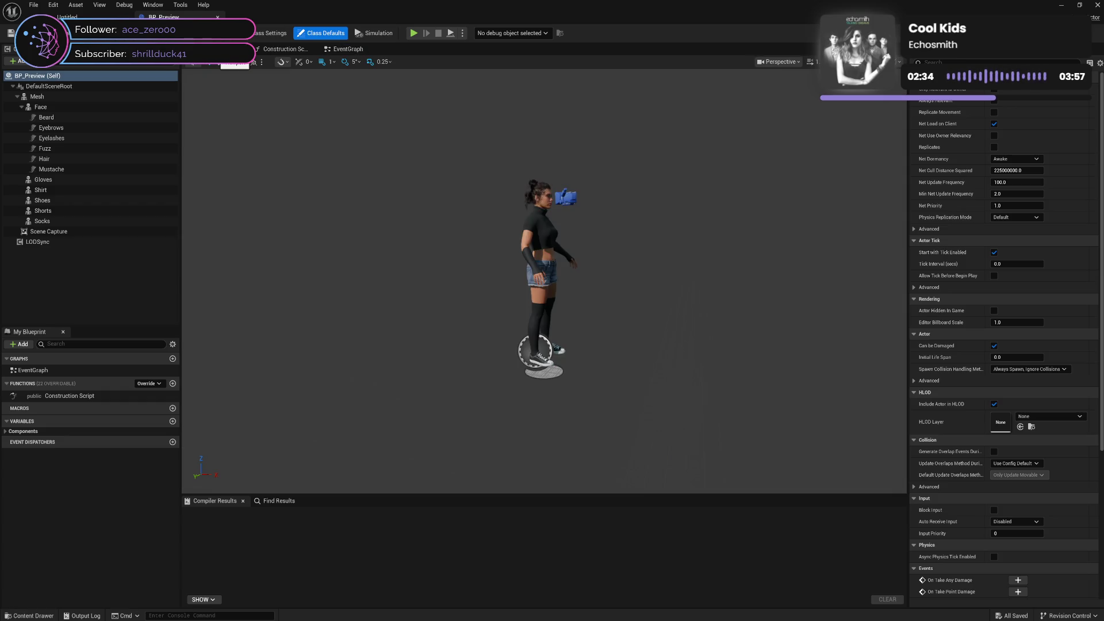
pyautogui.click(92, 97)
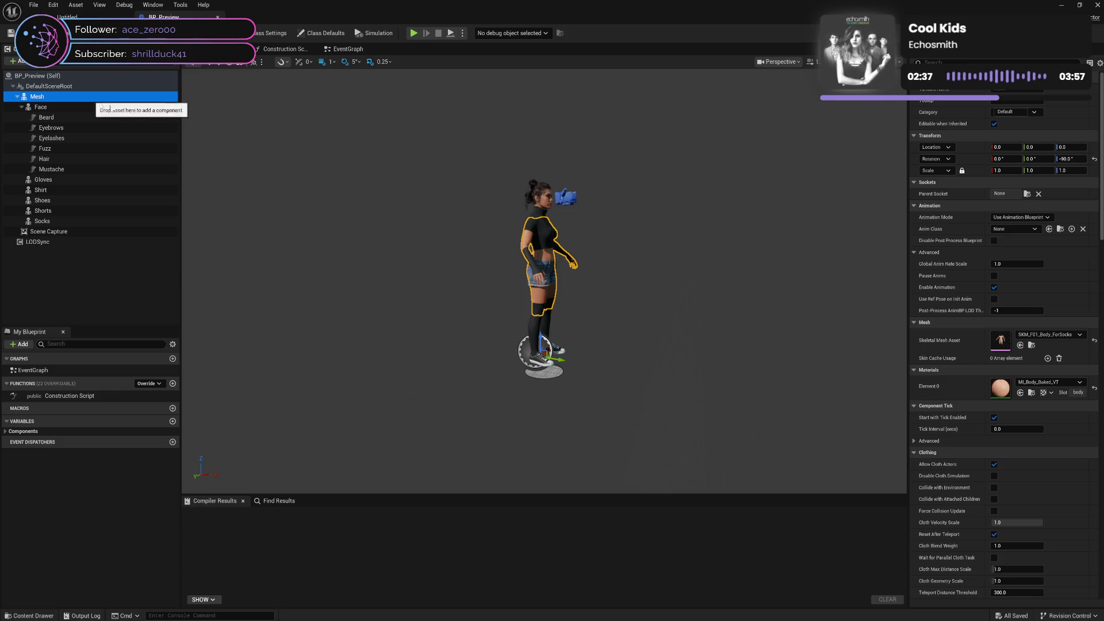
pyautogui.click(1032, 334)
pyautogui.write('qui')
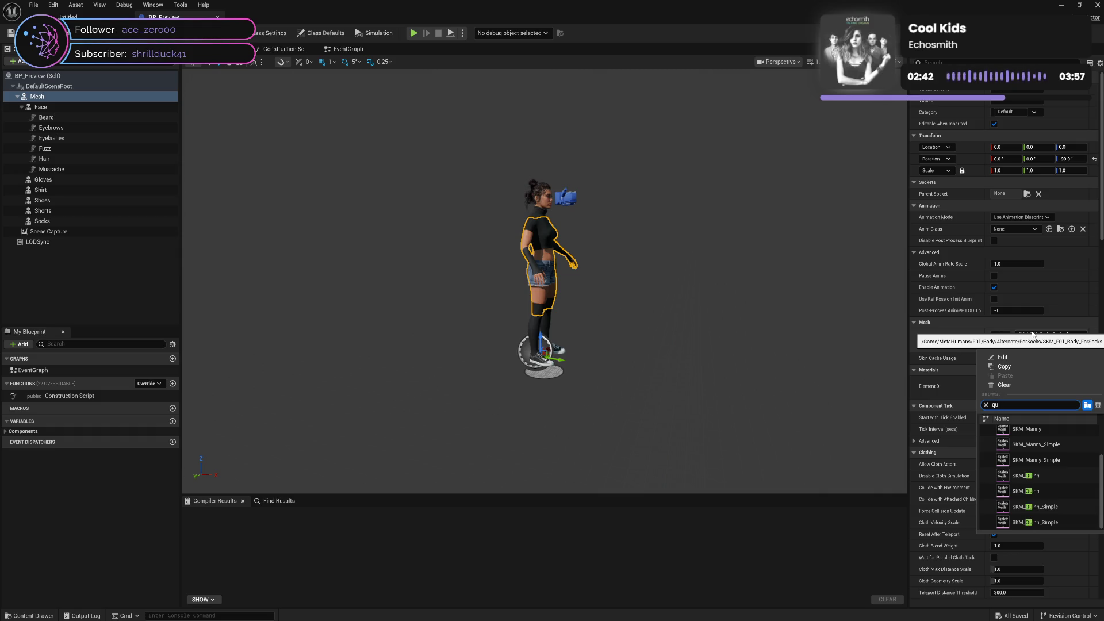
pyautogui.write('nn')
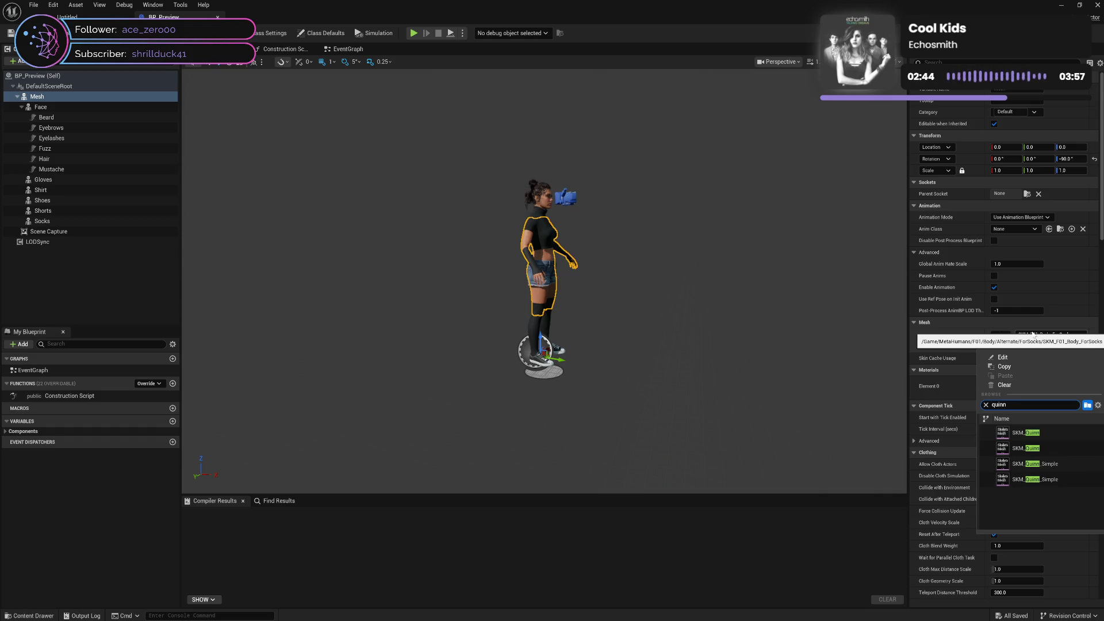
pyautogui.click(1058, 435)
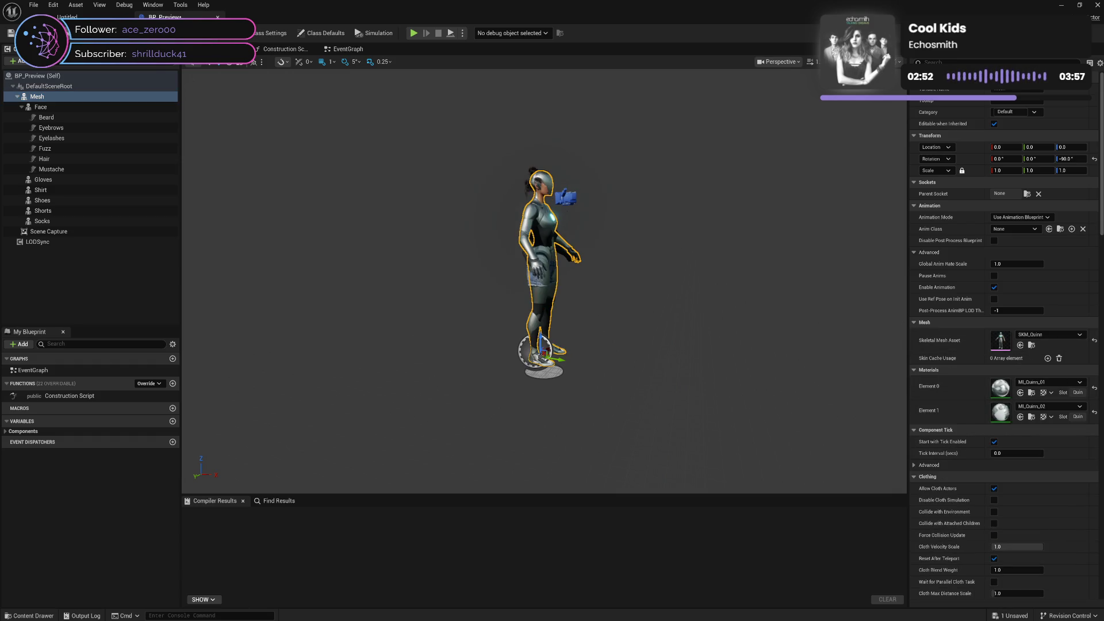
# Step: Delete the Face through Socks components from BP_Preview and save it
pyautogui.click(69, 106)
pyautogui.keyDown('shift'); pyautogui.click(66, 223); pyautogui.keyUp('shift')
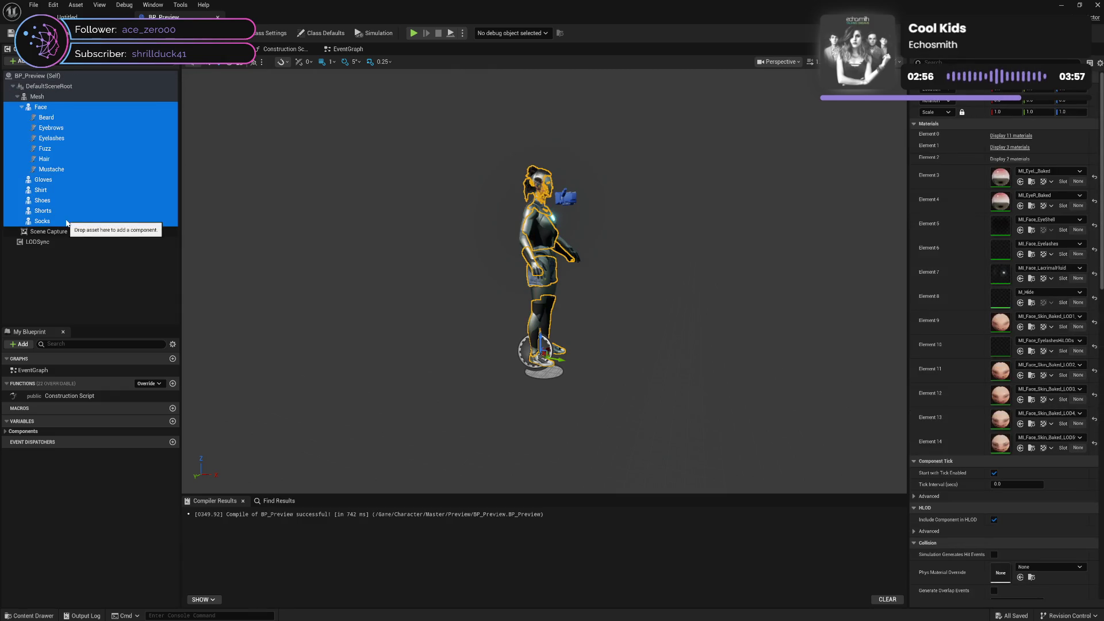
pyautogui.press('Delete')
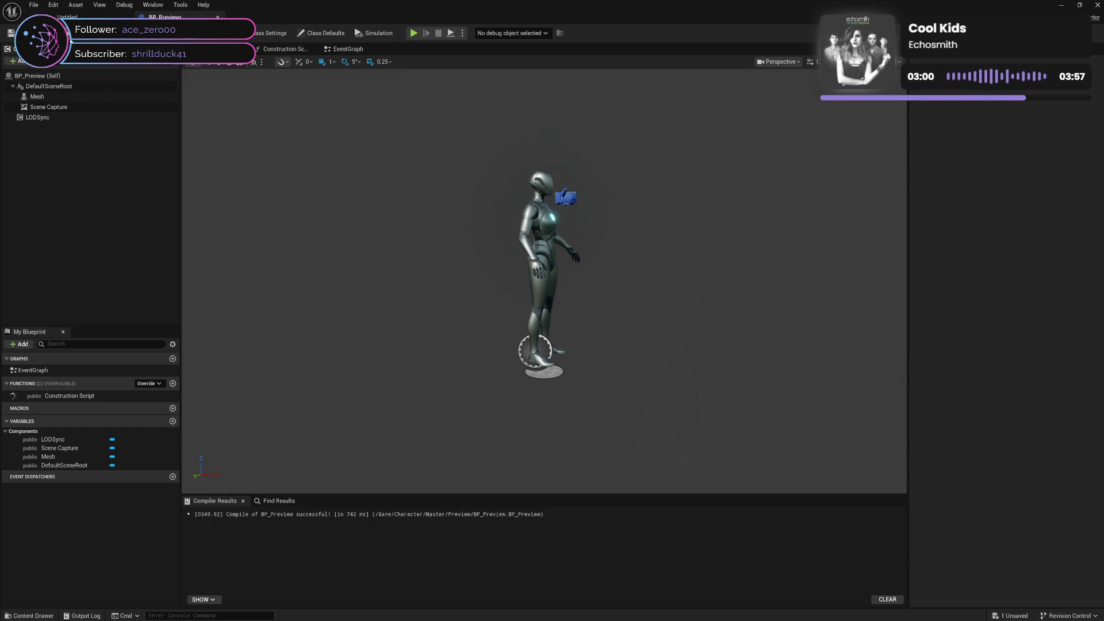
pyautogui.hotkey('ctrl', 's')
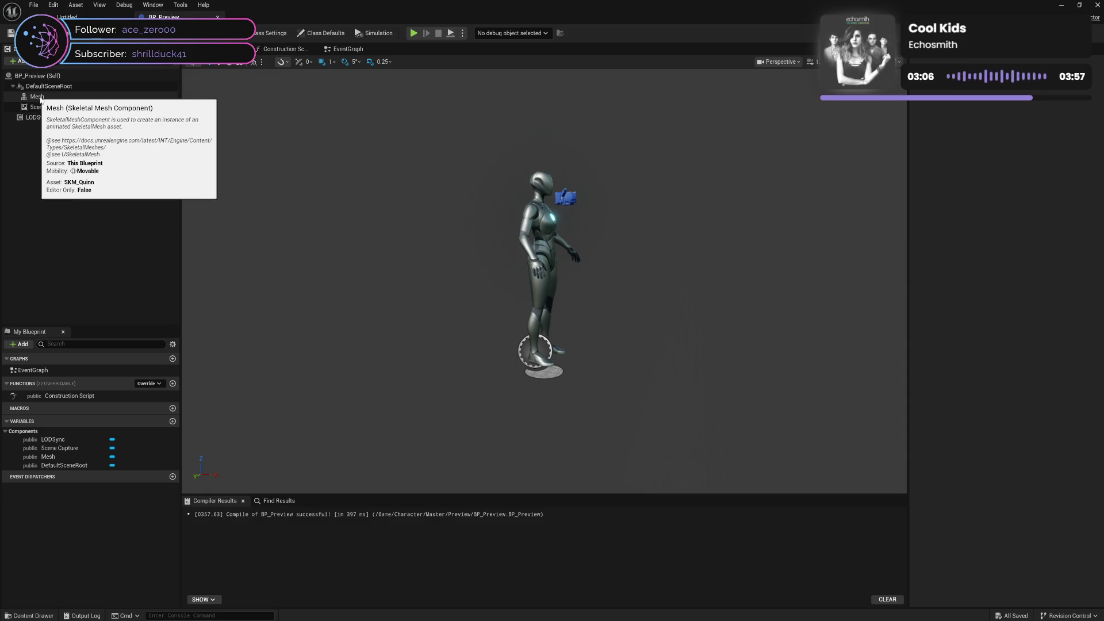
# Step: Make Mesh the root component in place of DefaultSceneRoot, compile, save and close BP_Preview
pyautogui.click(78, 86)
pyautogui.click(78, 97)
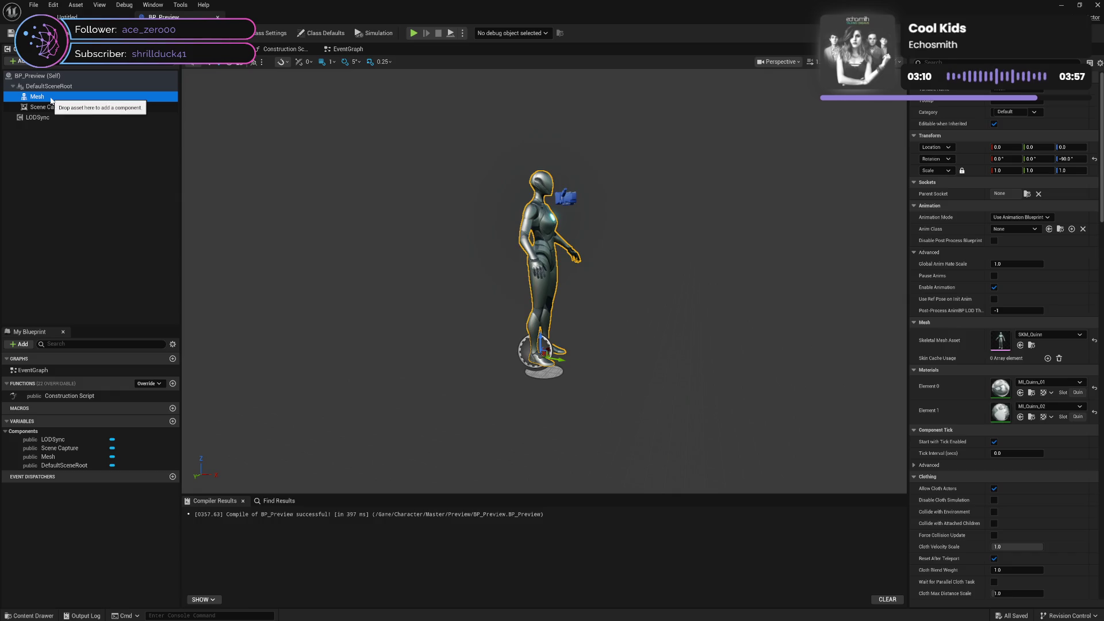
pyautogui.click(50, 86)
pyautogui.click(50, 98)
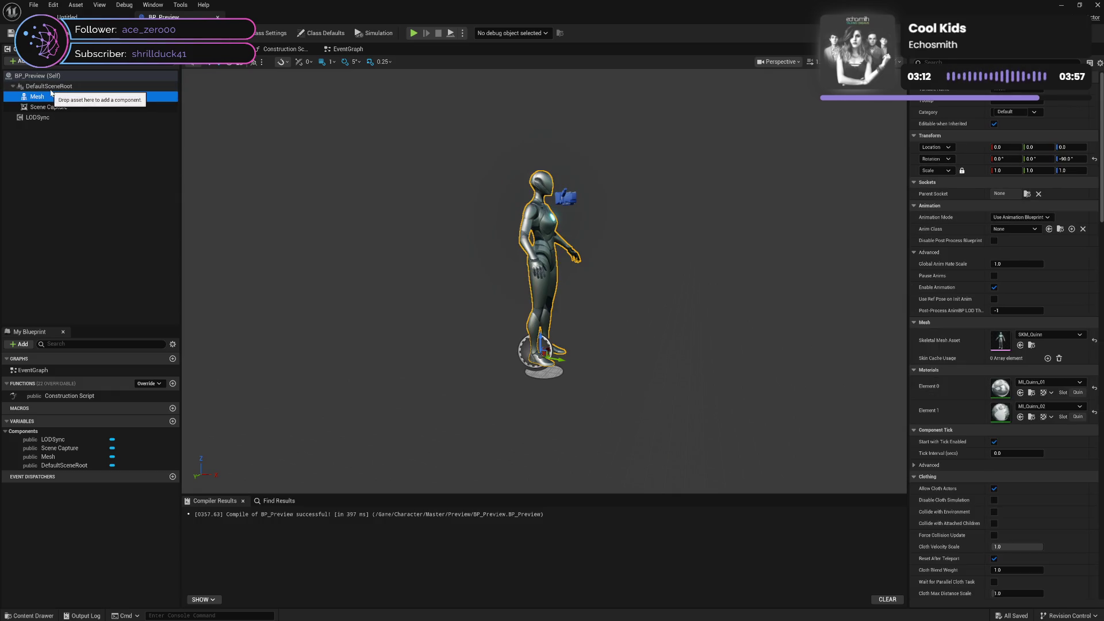
pyautogui.click(51, 87)
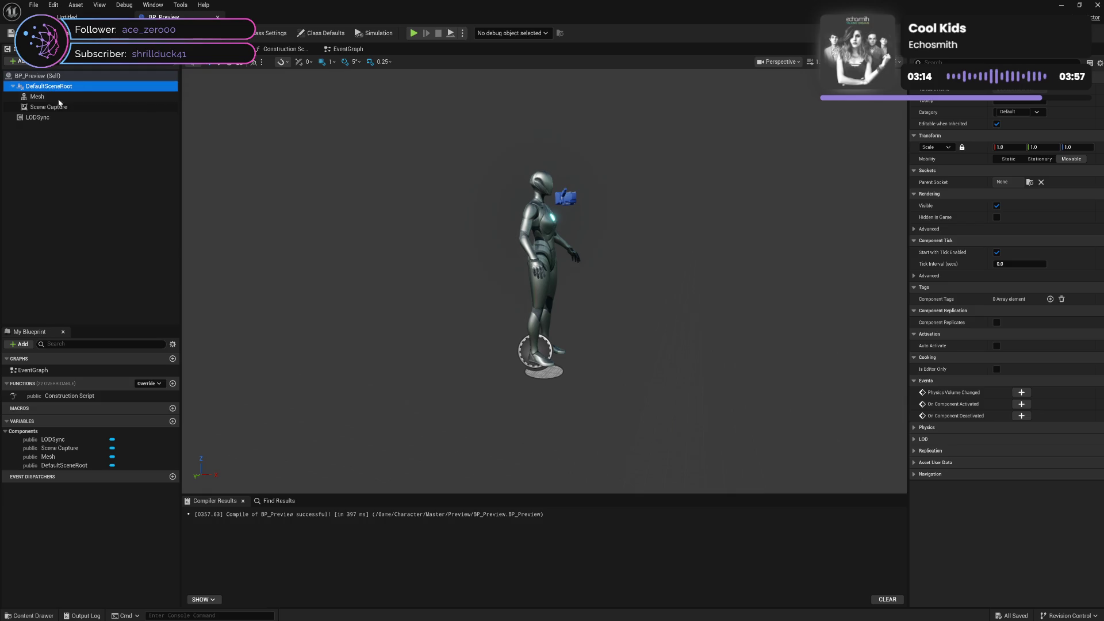
pyautogui.click(55, 98)
pyautogui.click(52, 87)
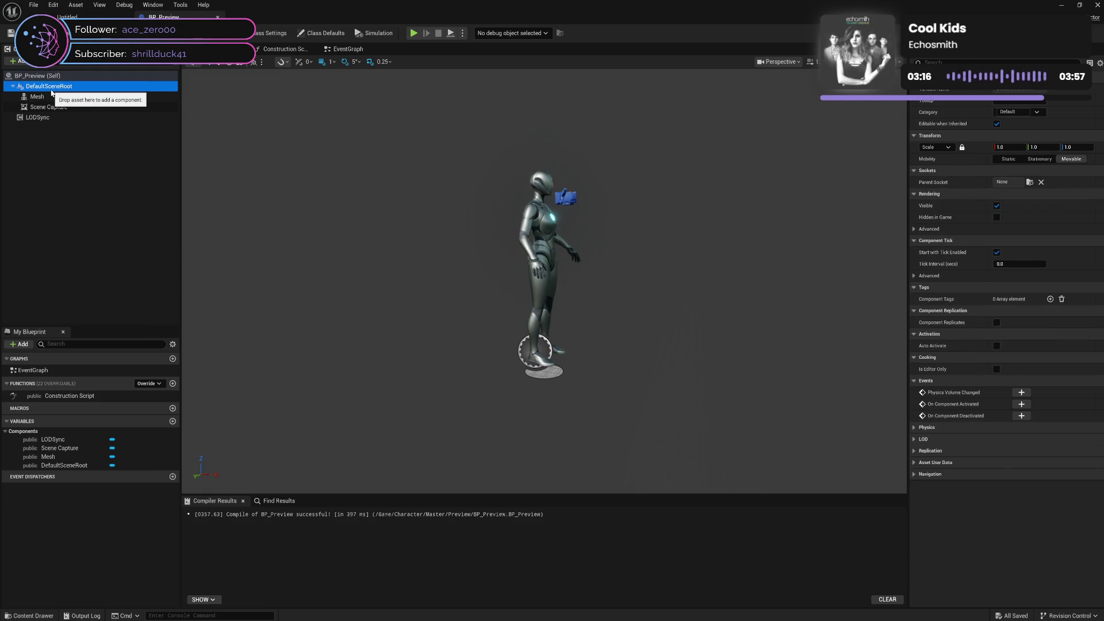
pyautogui.click(53, 97)
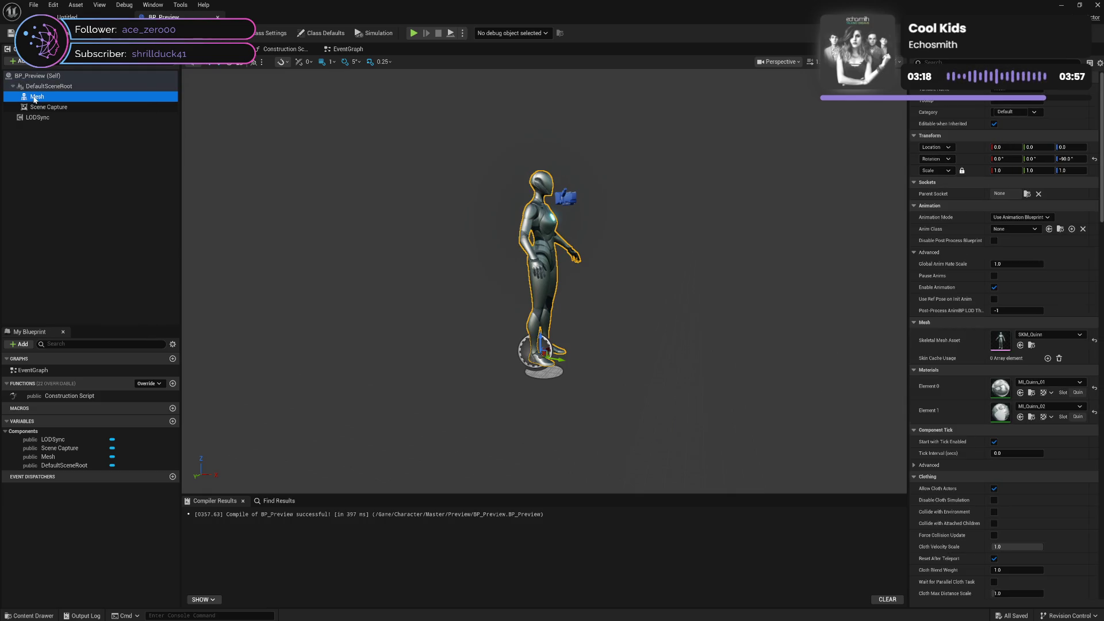
pyautogui.moveTo(33, 96); pyautogui.dragTo(40, 87)
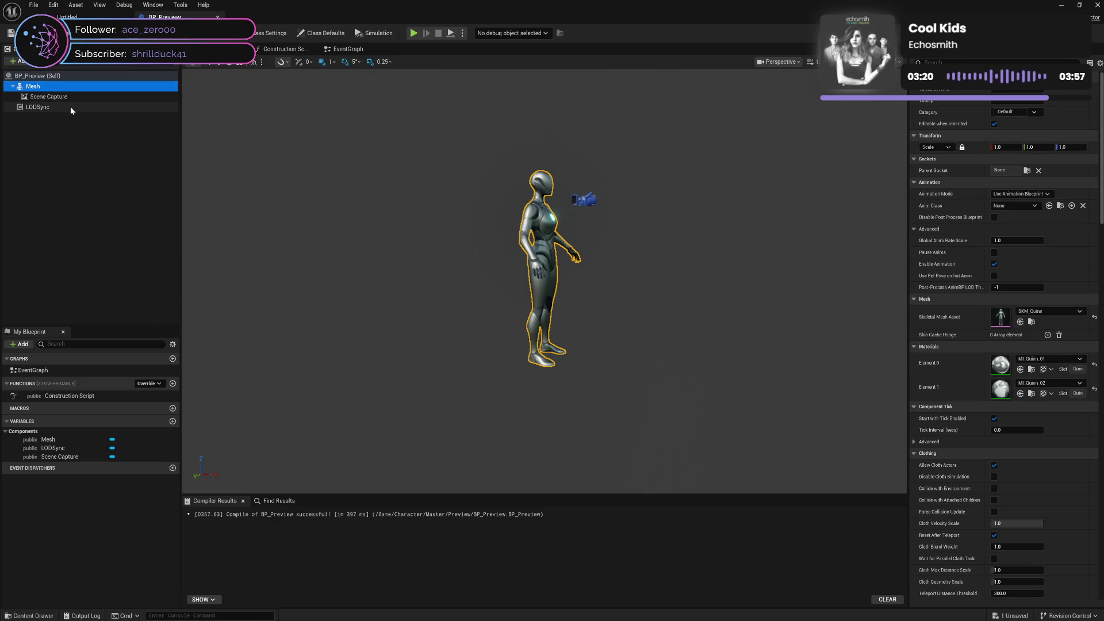
pyautogui.click(79, 138)
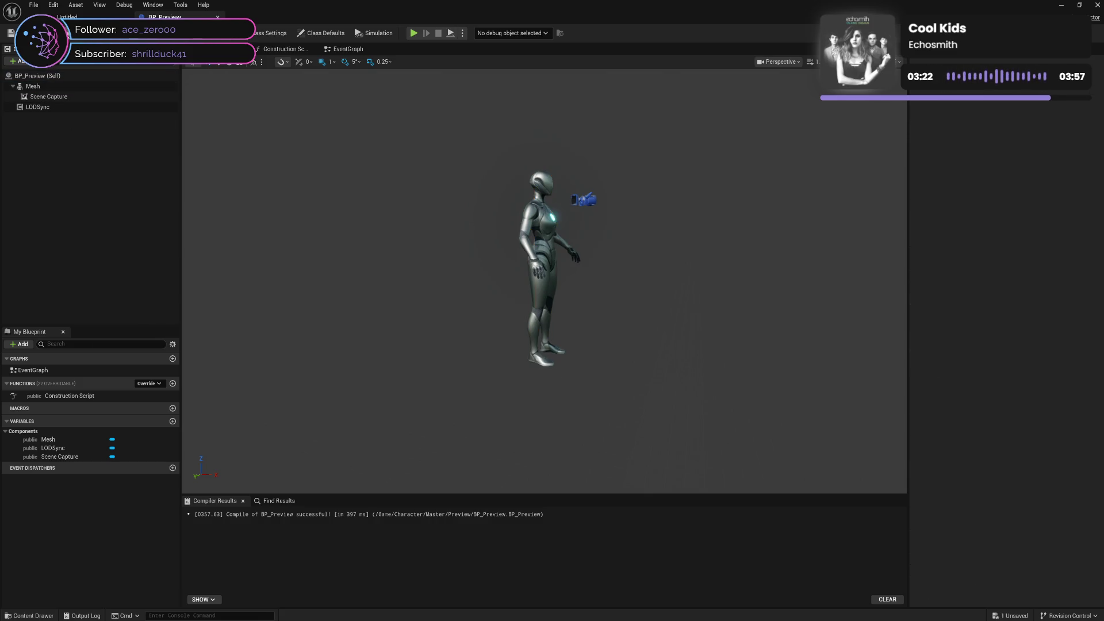
pyautogui.click(77, 42)
pyautogui.click(217, 17)
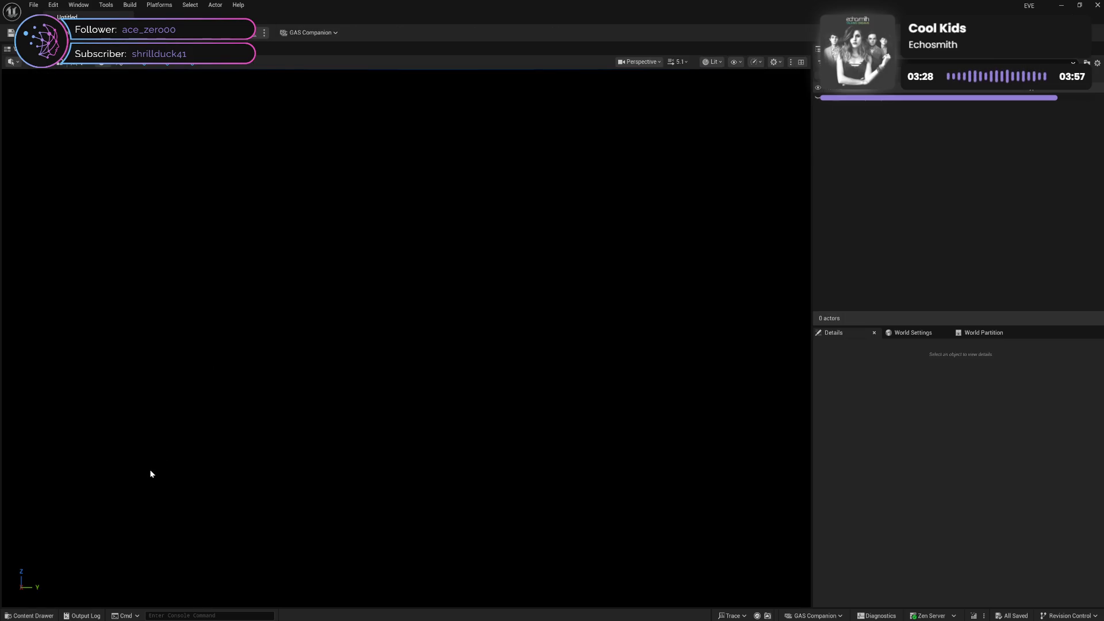
# Step: Open PDA_Character from Master > Data, empty its Clothing default array, save and close it
pyautogui.click(35, 614)
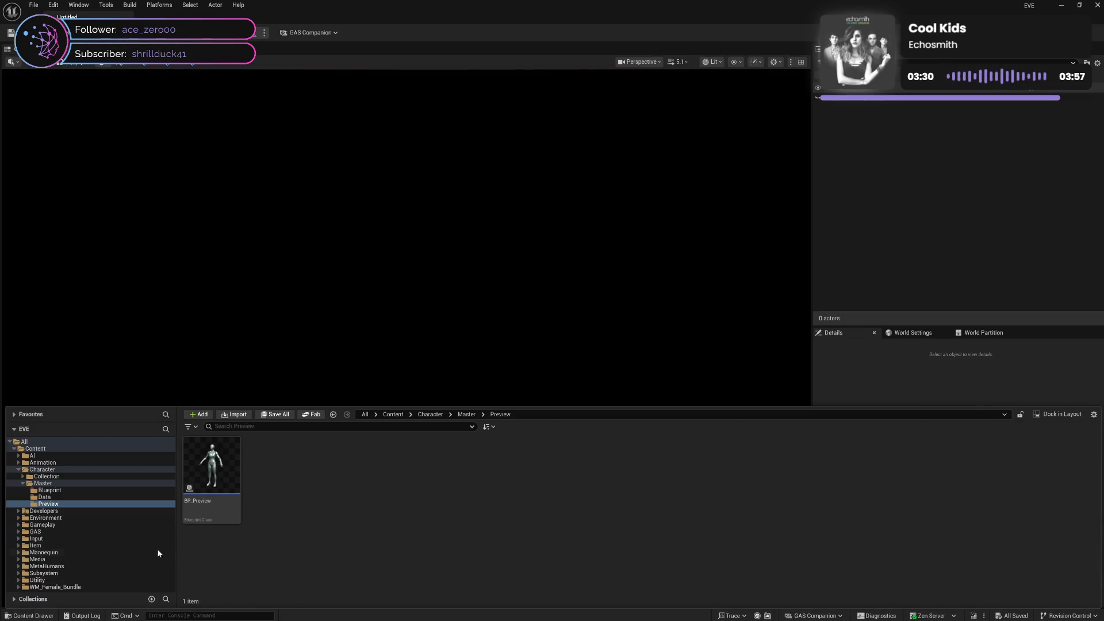
pyautogui.click(67, 497)
pyautogui.doubleClick(226, 507)
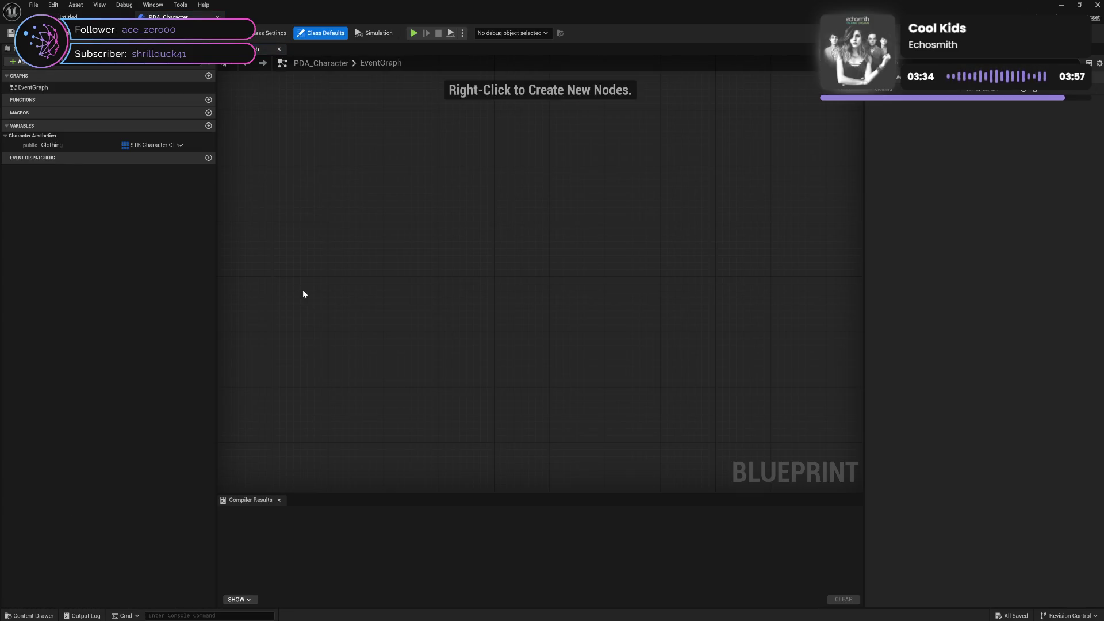
pyautogui.click(77, 146)
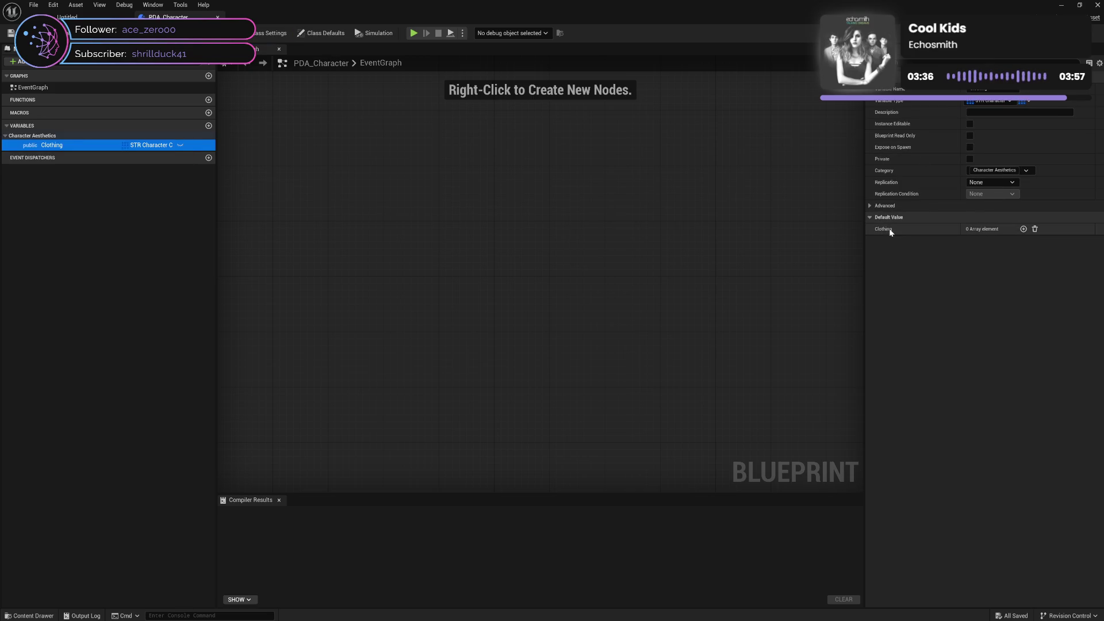
pyautogui.click(1022, 229)
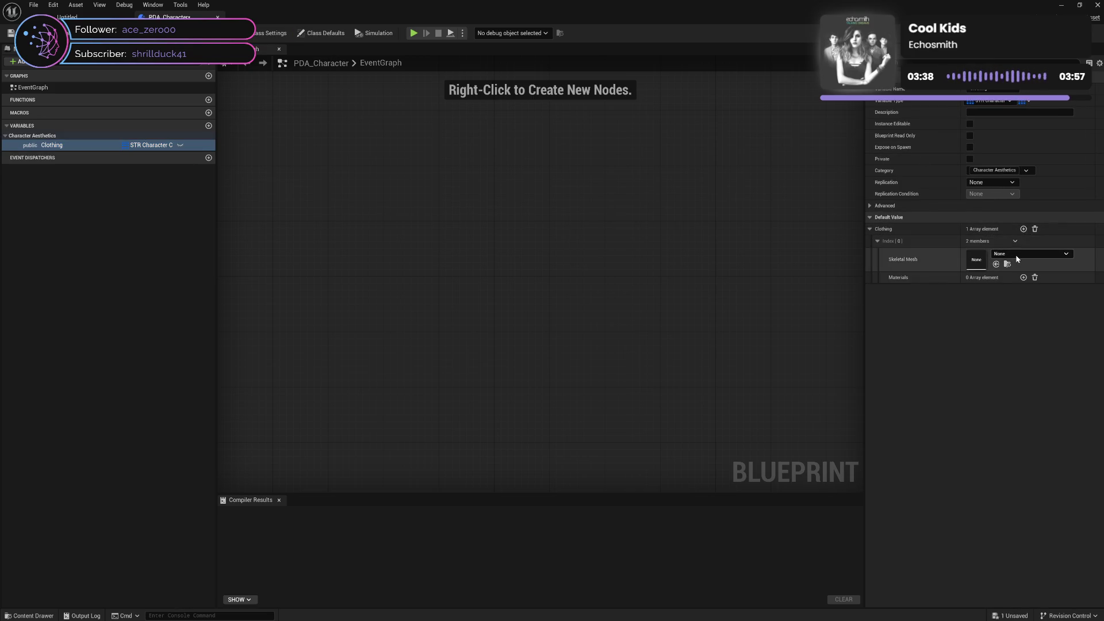
pyautogui.click(1017, 253)
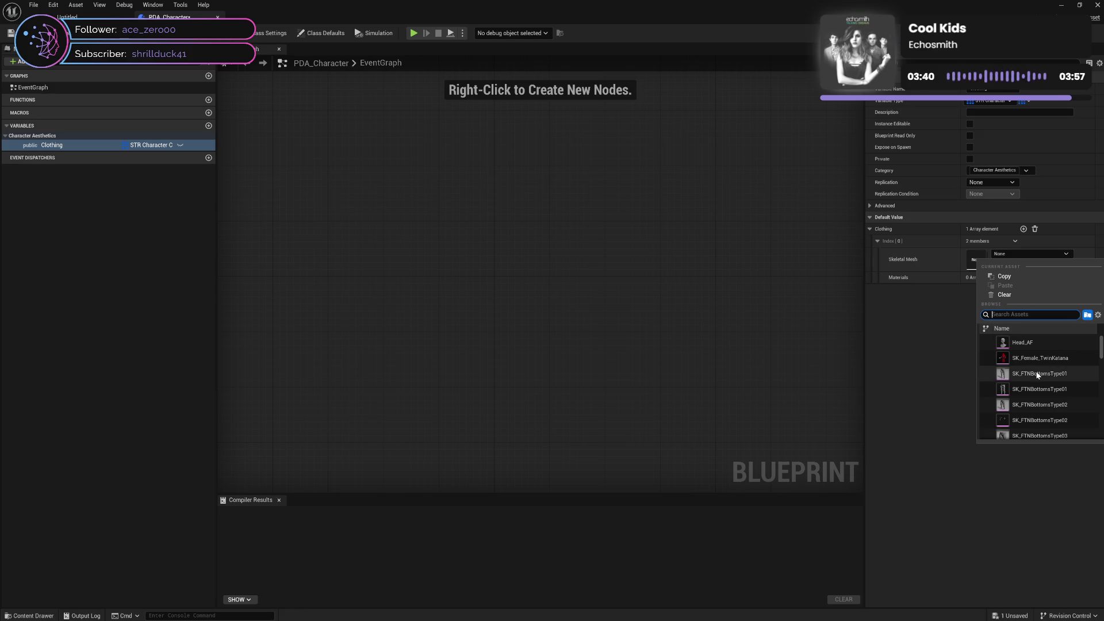
pyautogui.click(920, 351)
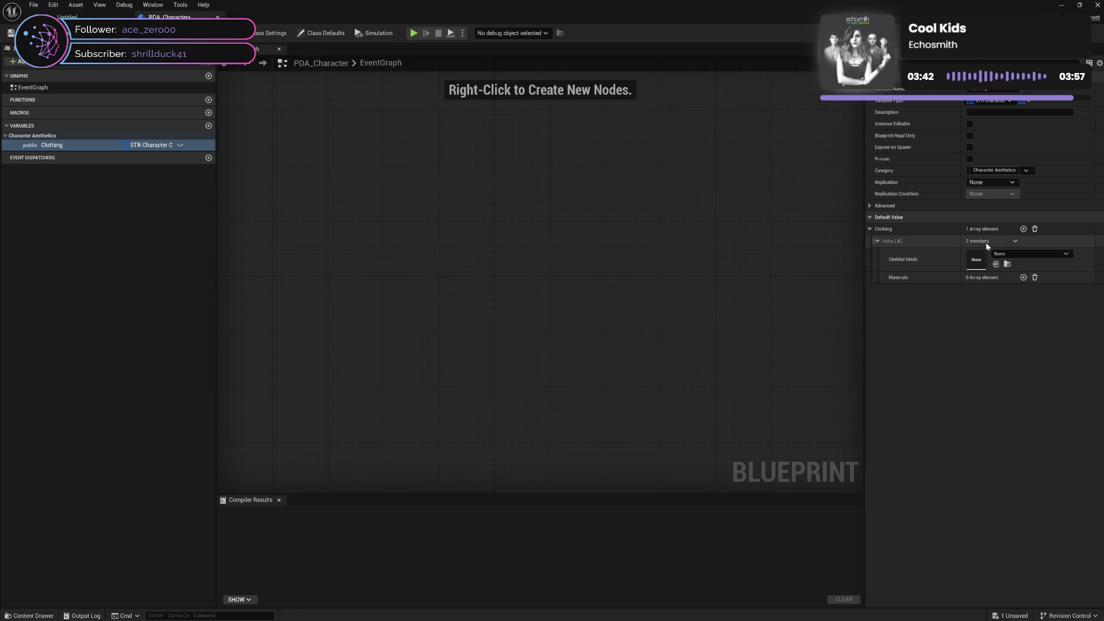
pyautogui.click(1034, 229)
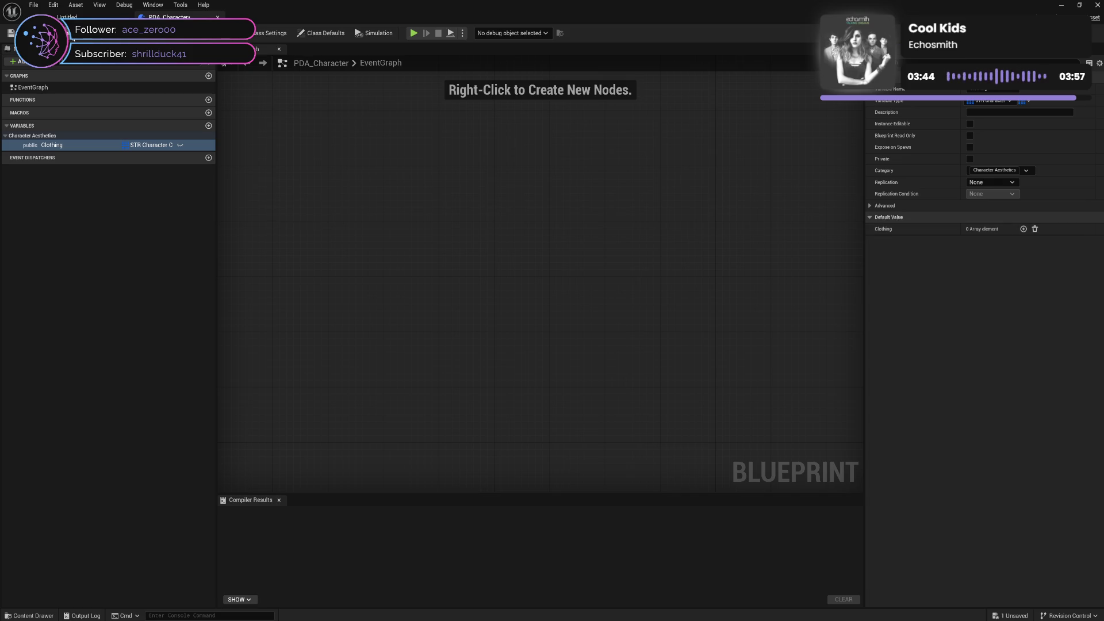
pyautogui.hotkey('ctrl', 's')
pyautogui.click(217, 16)
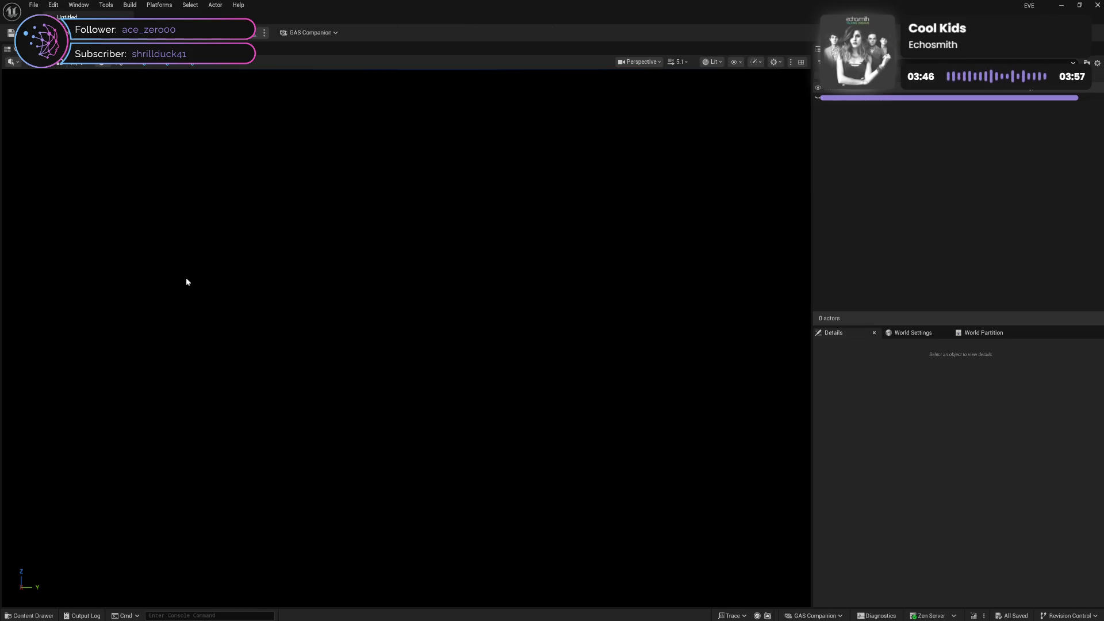
# Step: Open CBP_MetaHuman from Master > Blueprint and select its Mesh (CharacterMesh0) component
pyautogui.click(40, 616)
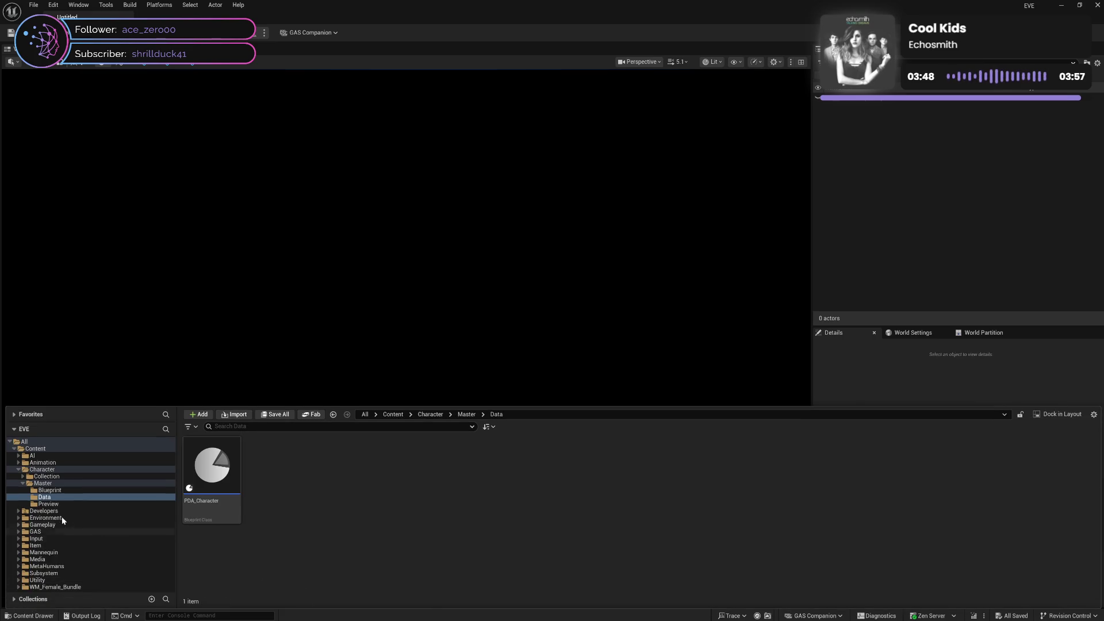
pyautogui.click(109, 490)
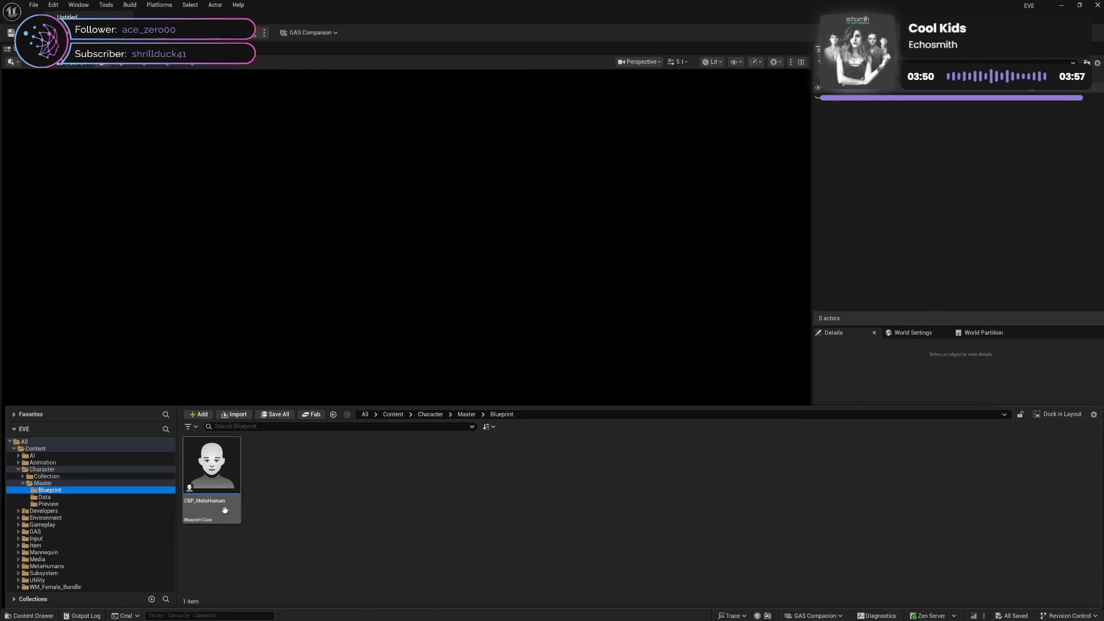
pyautogui.moveTo(225, 509)
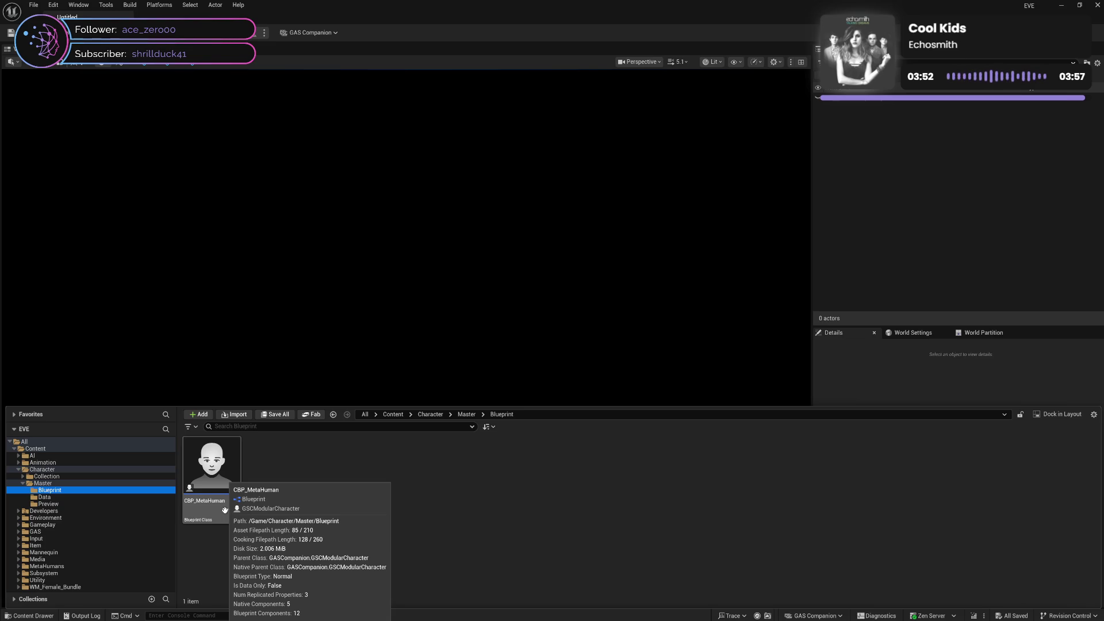
pyautogui.doubleClick(224, 509)
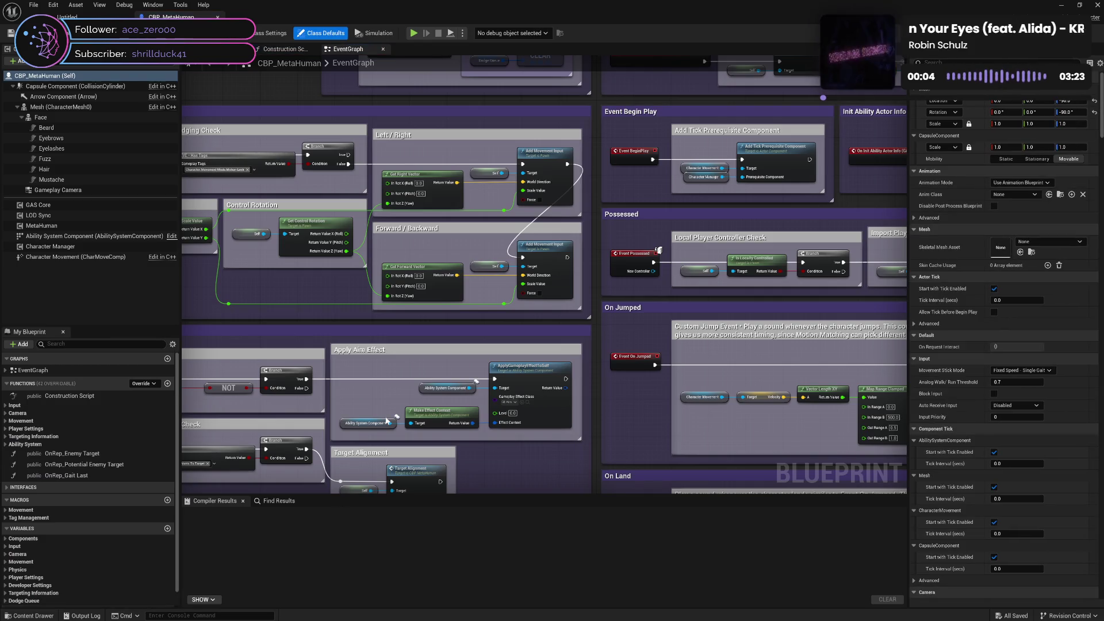
pyautogui.click(63, 107)
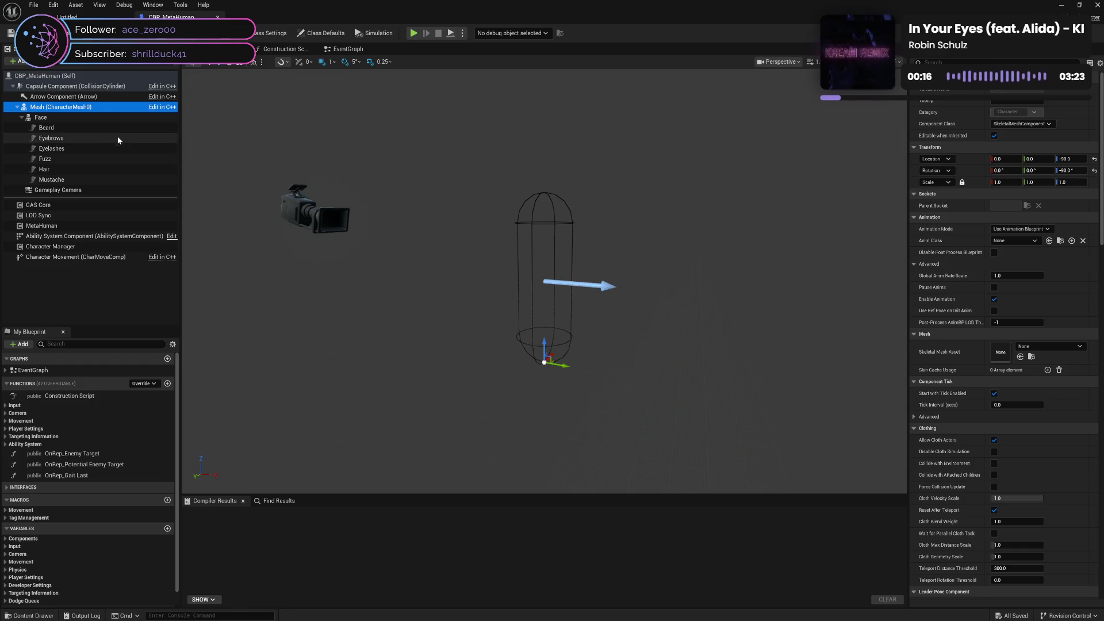
# Step: Delete the Face through Mustache components, then compile and save CBP_MetaHuman
pyautogui.click(96, 117)
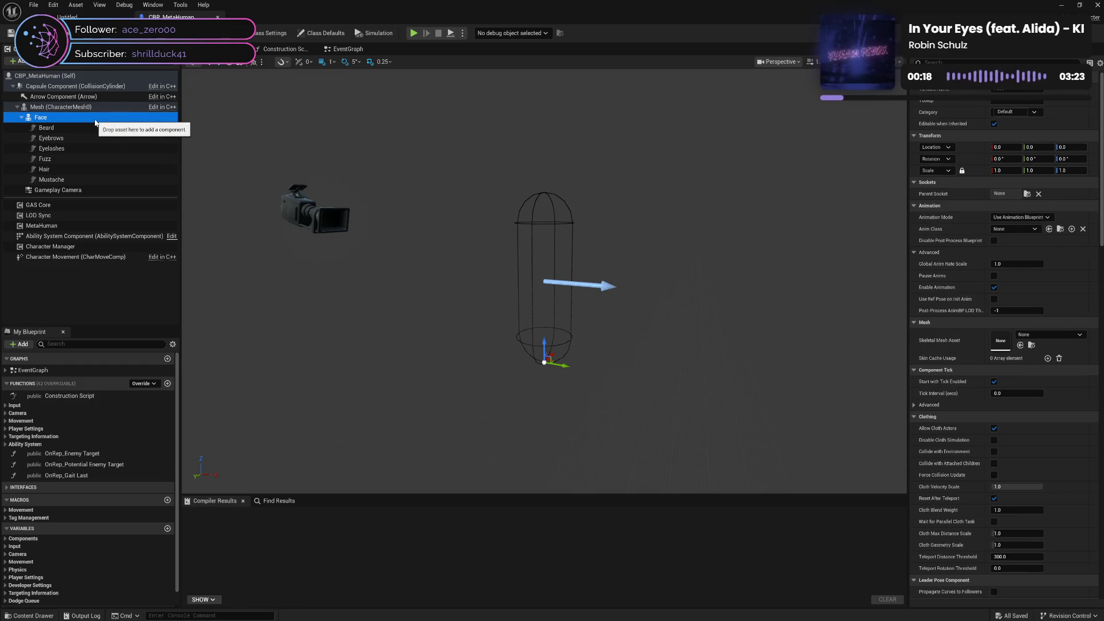
pyautogui.keyDown('shift'); pyautogui.click(101, 182); pyautogui.keyUp('shift')
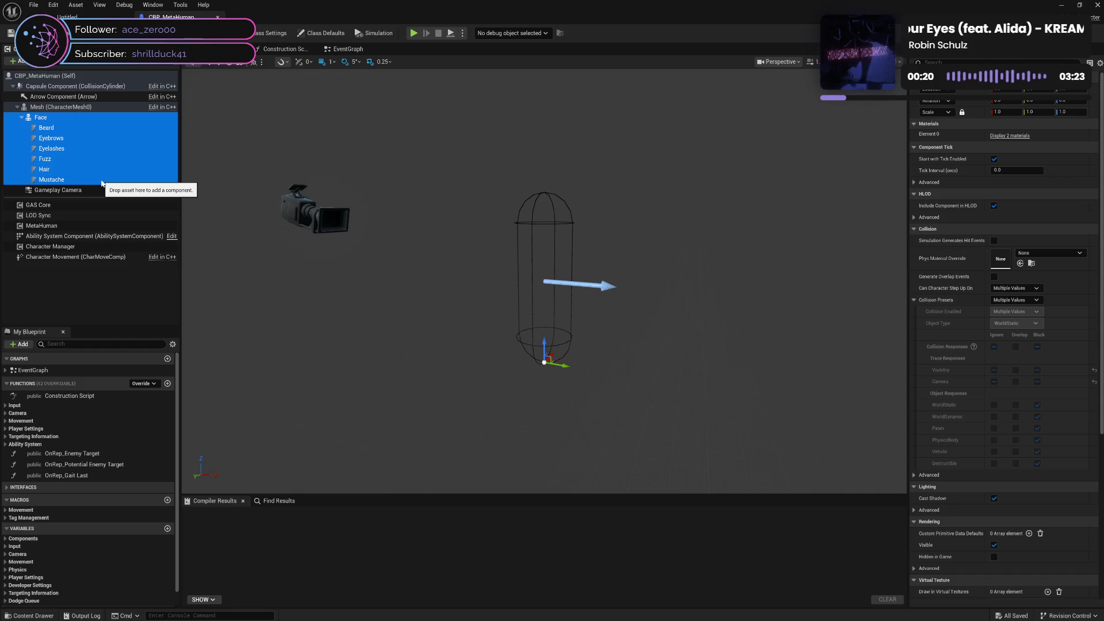
pyautogui.press('Delete')
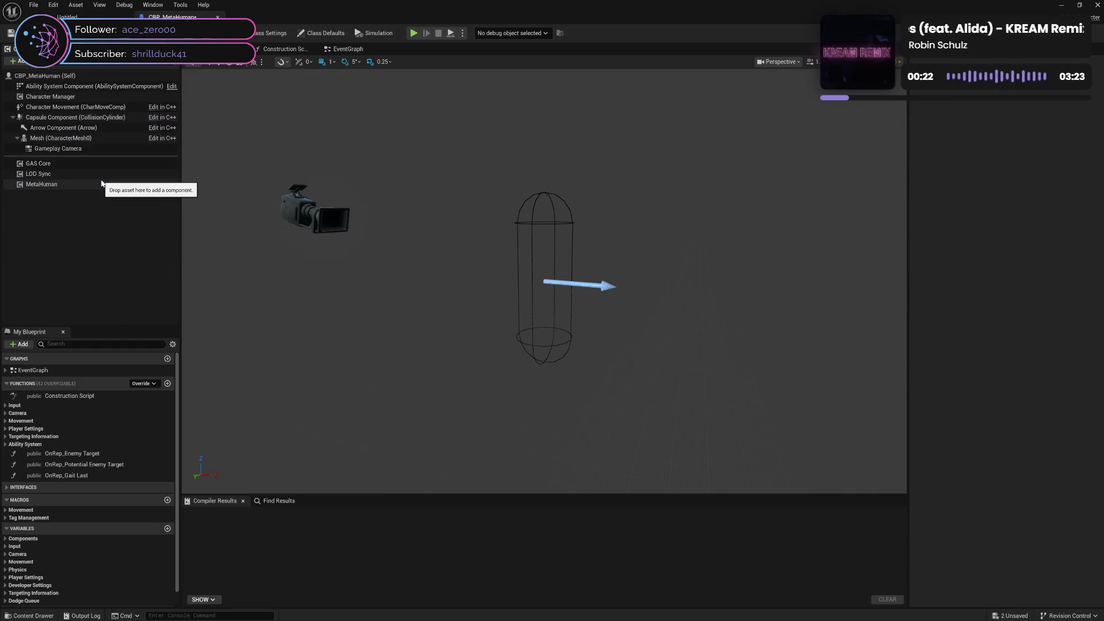
pyautogui.click(72, 38)
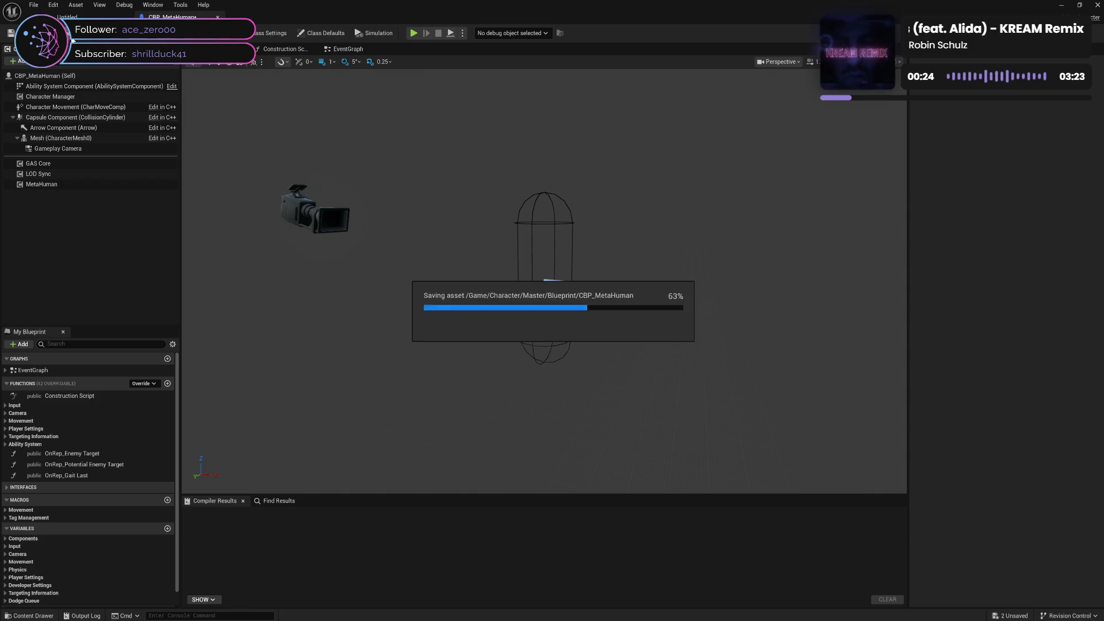
pyautogui.click(281, 49)
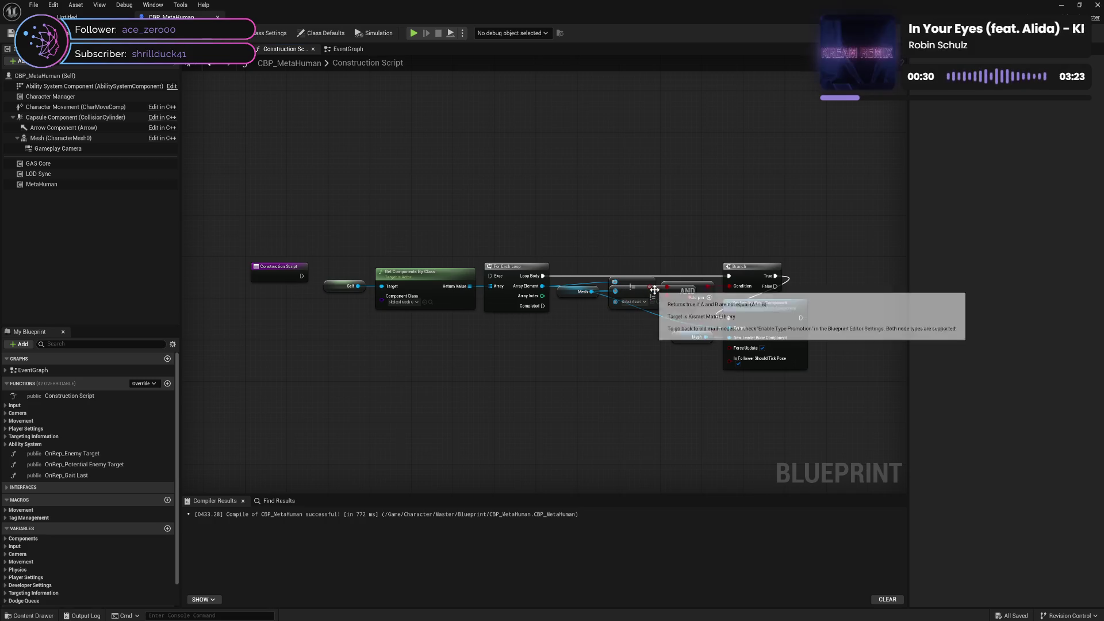
# Step: Delete every Construction Script node after the entry node and save the blueprint
pyautogui.moveTo(649, 297); pyautogui.dragTo(616, 342)
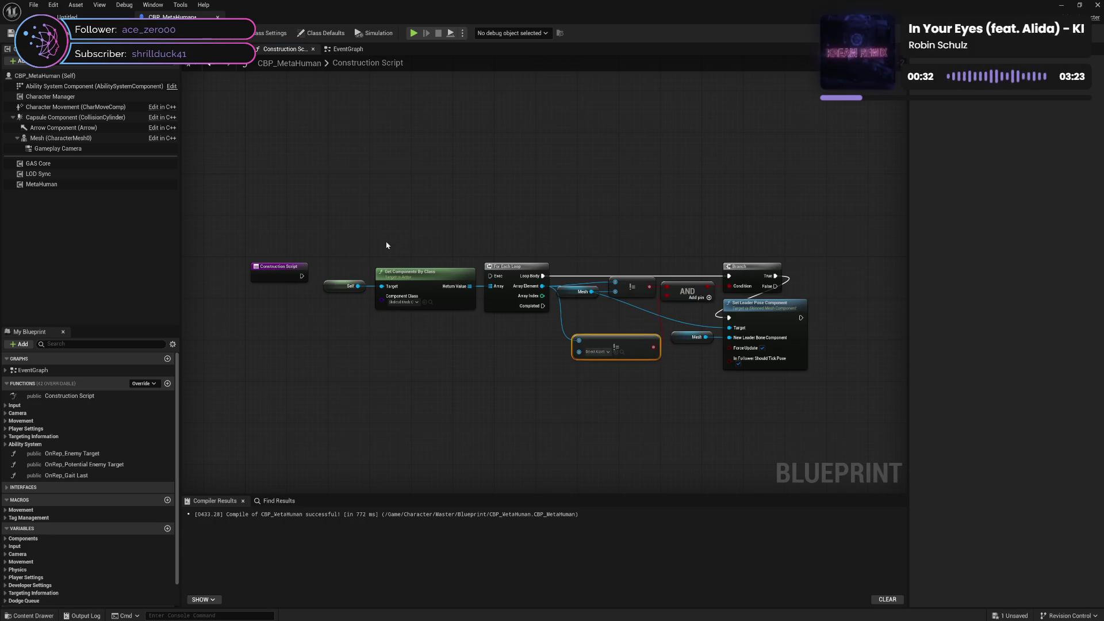
pyautogui.moveTo(337, 245); pyautogui.dragTo(765, 407)
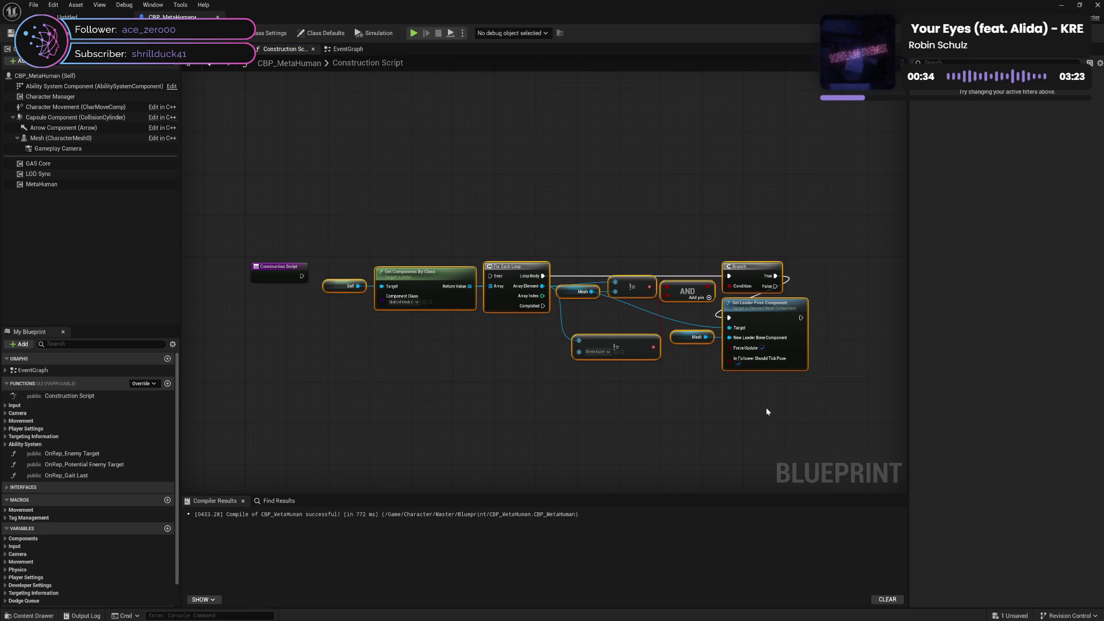
pyautogui.press('Delete')
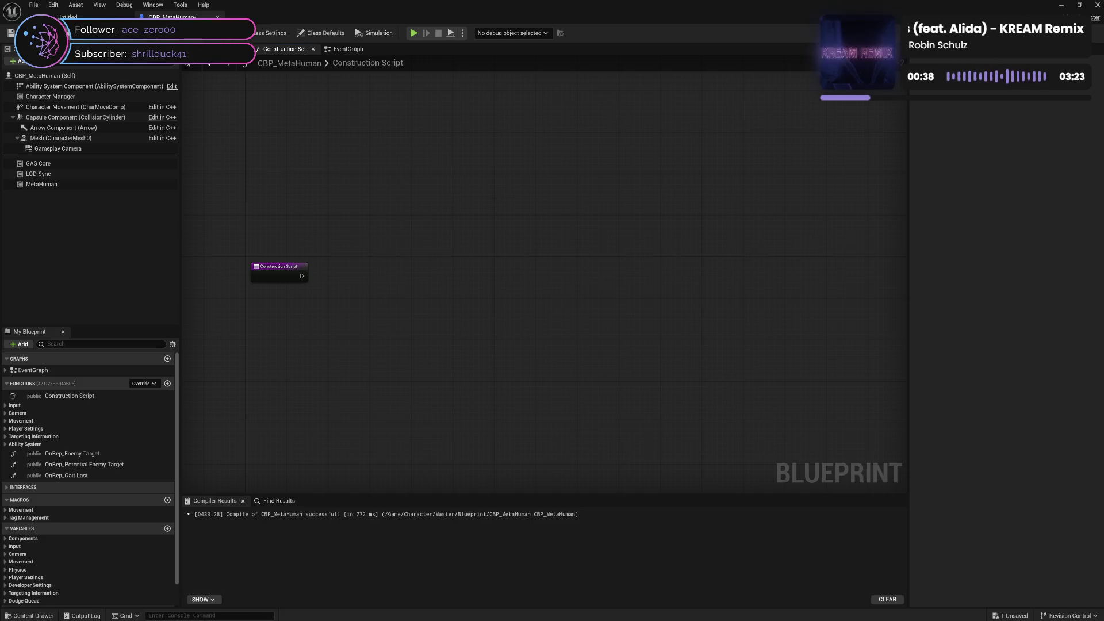
pyautogui.hotkey('ctrl', 's')
# Step: Review the EventGraph, close CBP_MetaHuman, and bring back the Content Drawer
pyautogui.click(350, 51)
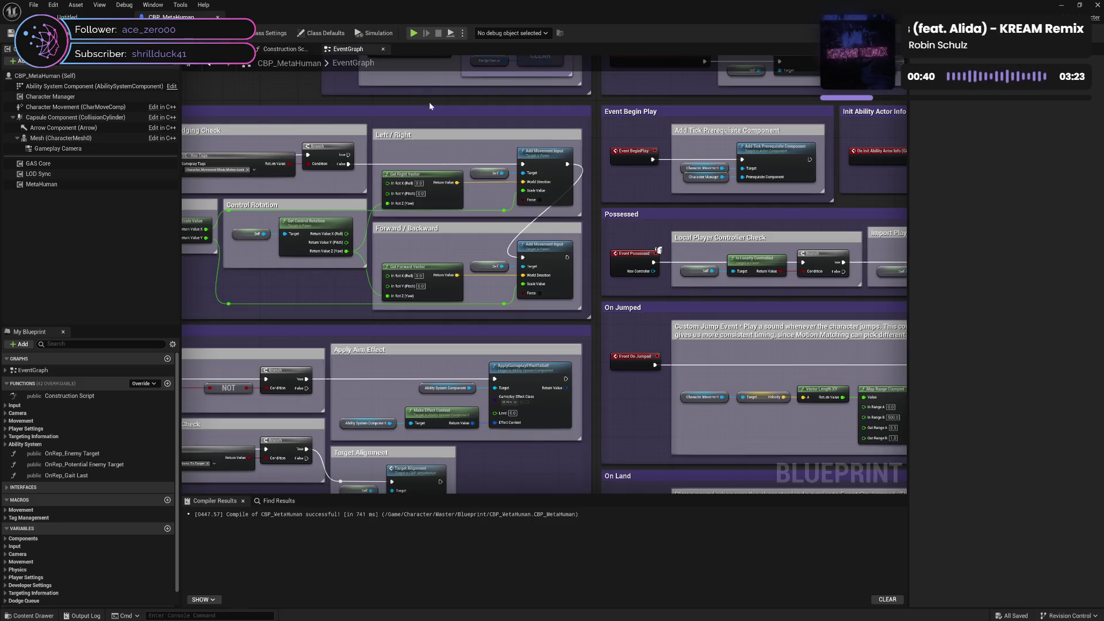
pyautogui.moveTo(629, 202)
pyautogui.mouseDown()
pyautogui.moveTo(227, 237)
pyautogui.moveTo(282, 266)
pyautogui.mouseUp()
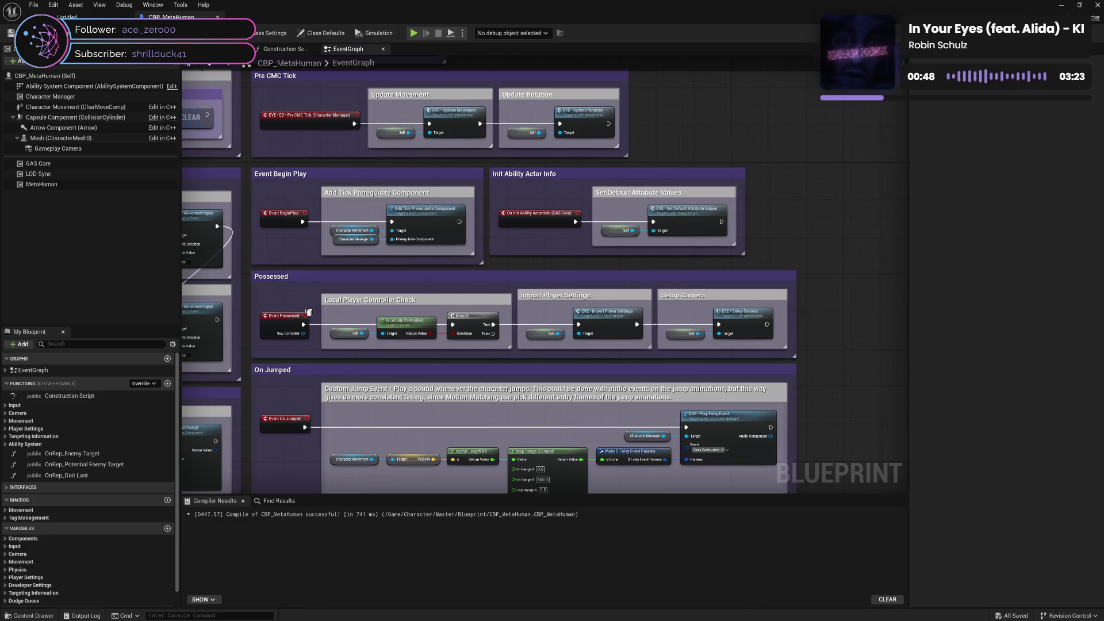
pyautogui.click(68, 16)
pyautogui.click(35, 616)
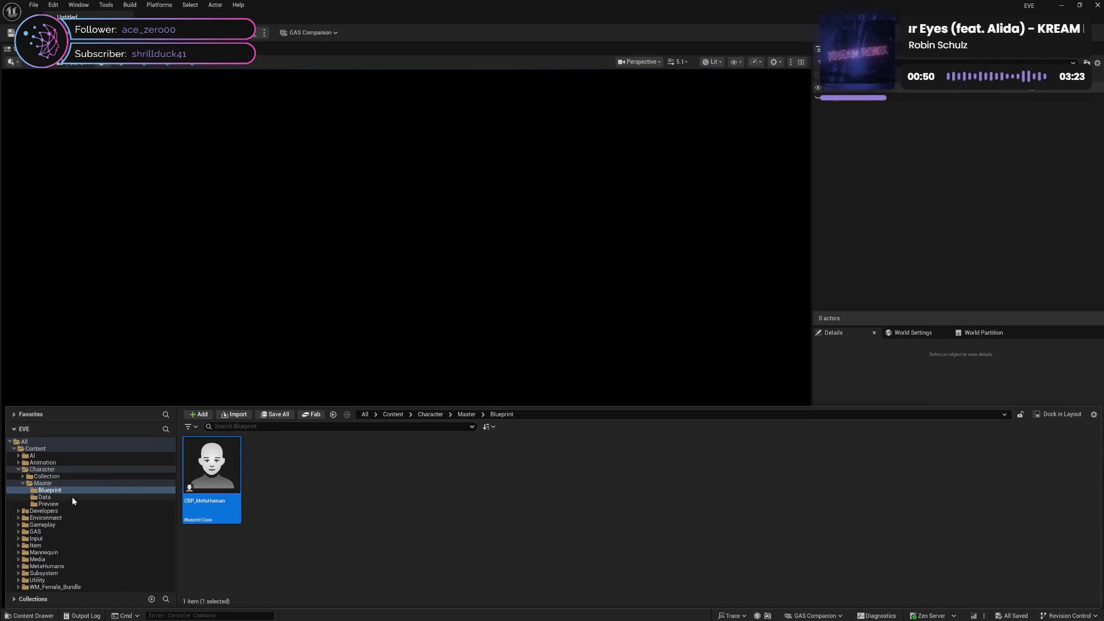
# Step: Open the CBP_Cassie blueprint from Collection > Cassie > Blueprint
pyautogui.doubleClick(30, 483)
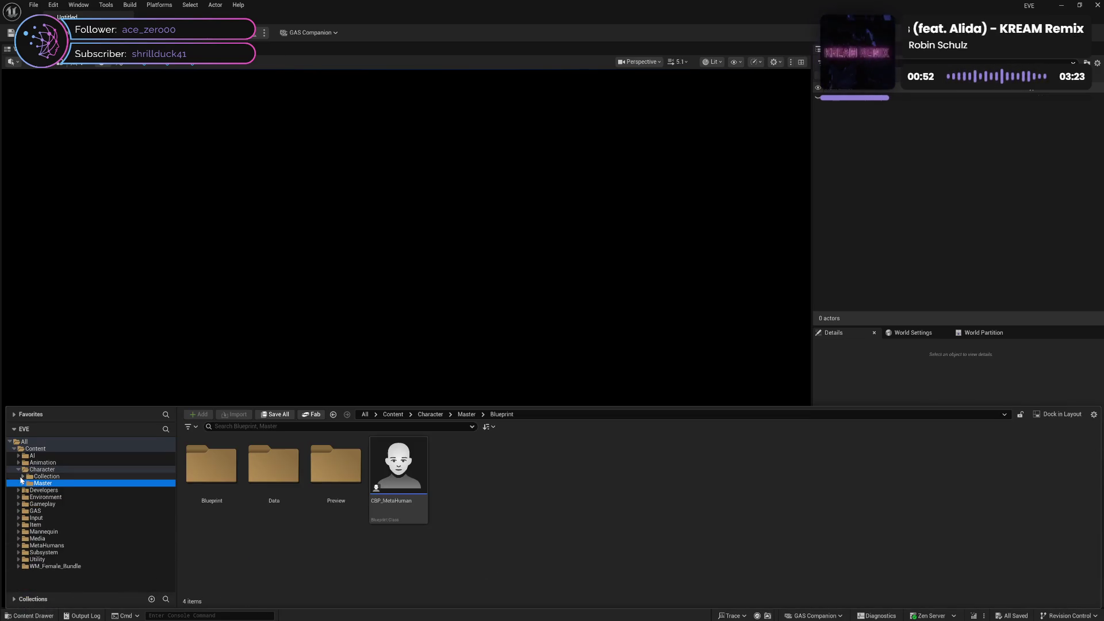
pyautogui.click(23, 476)
pyautogui.click(27, 482)
pyautogui.click(53, 490)
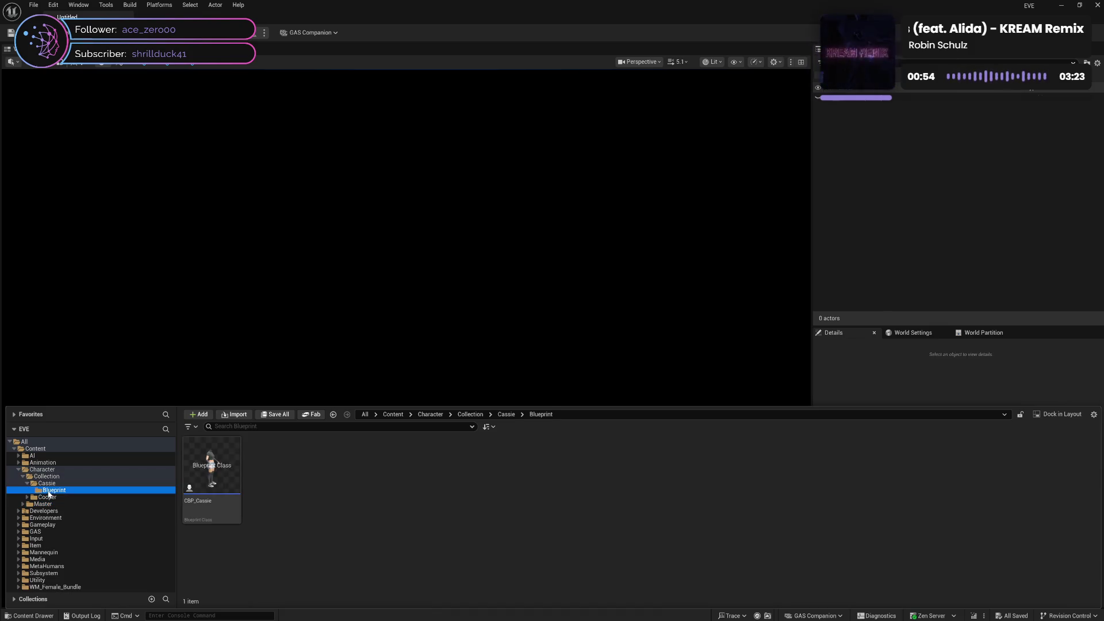
pyautogui.click(208, 502)
pyautogui.doubleClick(208, 502)
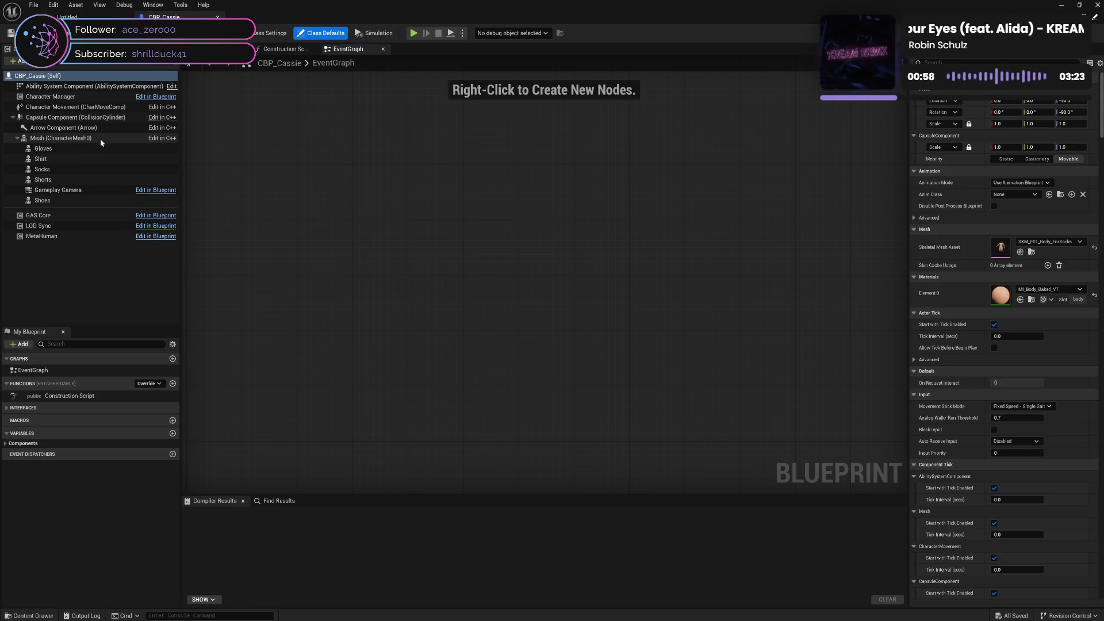
# Step: Delete the five clothing components, Gloves through Shoes, from CBP_Cassie
pyautogui.click(101, 140)
pyautogui.click(102, 149)
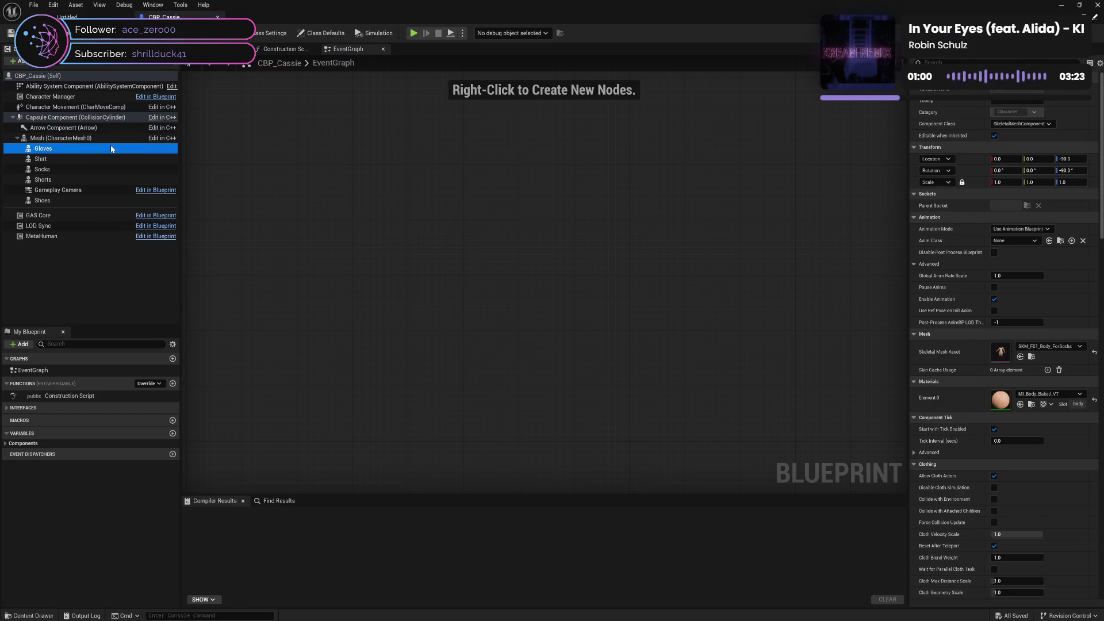
pyautogui.keyDown('shift'); pyautogui.click(94, 179); pyautogui.keyUp('shift')
pyautogui.keyDown('ctrl'); pyautogui.click(88, 200); pyautogui.keyUp('ctrl')
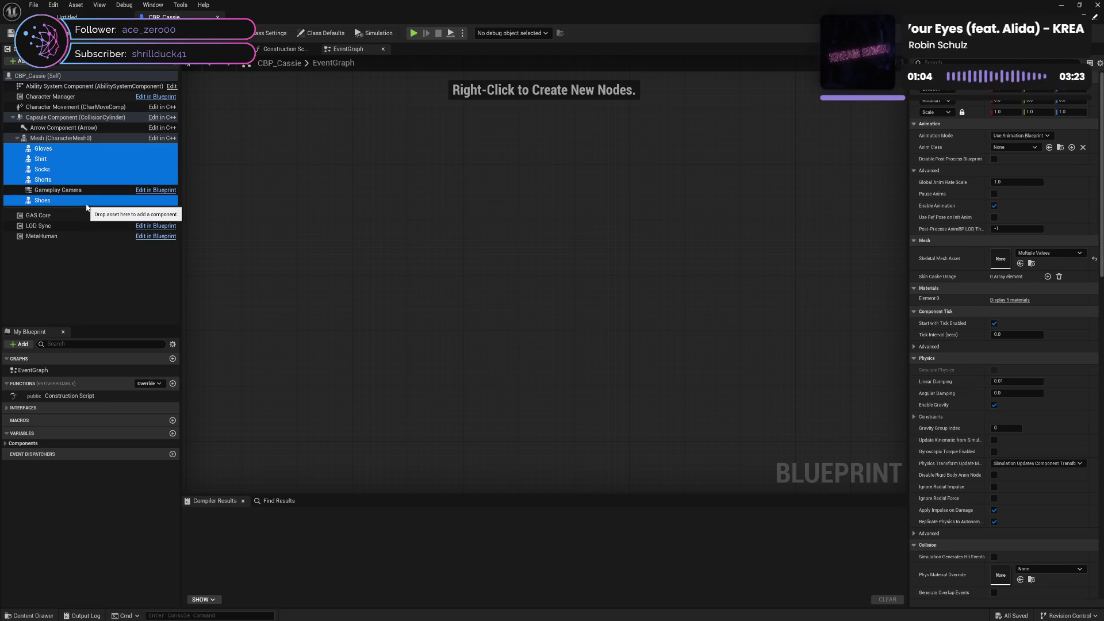
pyautogui.press('Delete')
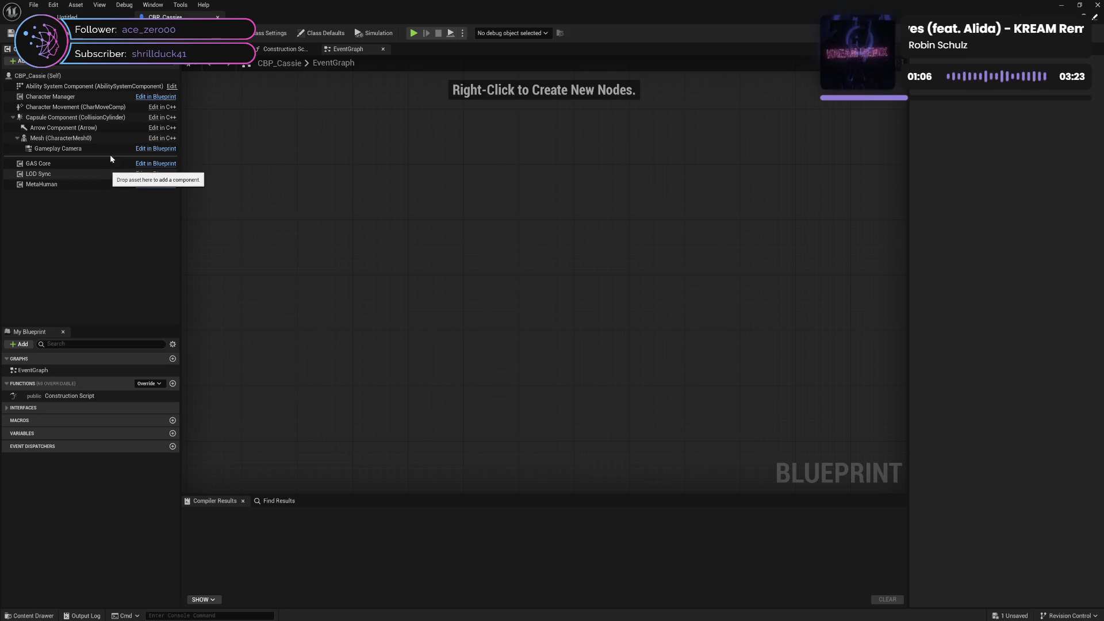
# Step: Set the Mesh component's skeletal mesh asset to SKM_Quinn and compile the blueprint
pyautogui.click(103, 138)
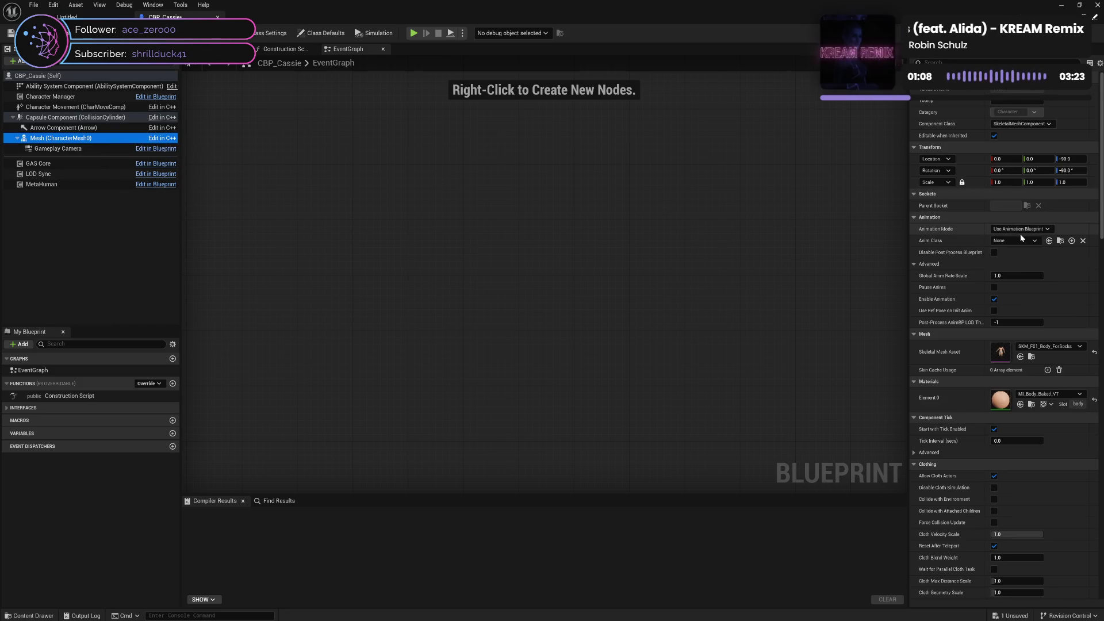
pyautogui.click(1039, 347)
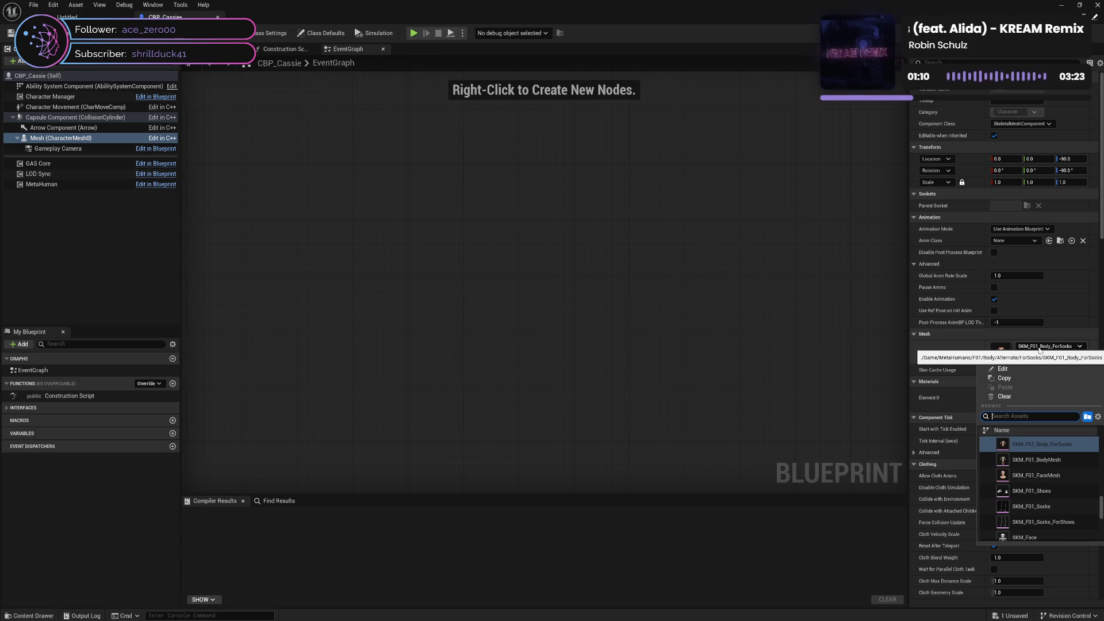
pyautogui.write('quinn')
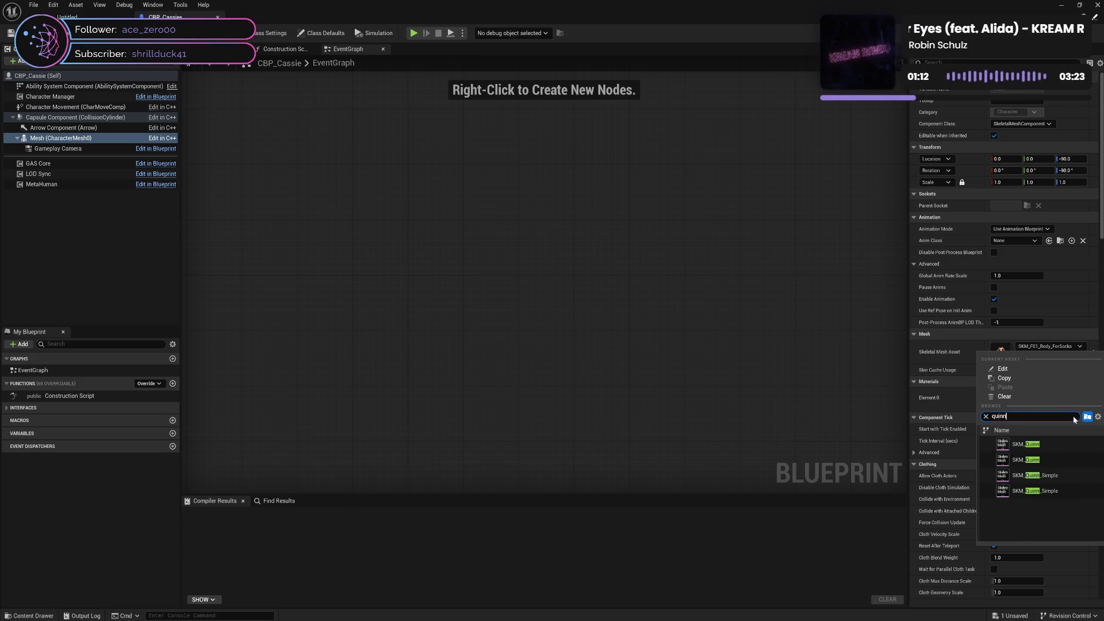
pyautogui.click(1058, 444)
pyautogui.click(94, 42)
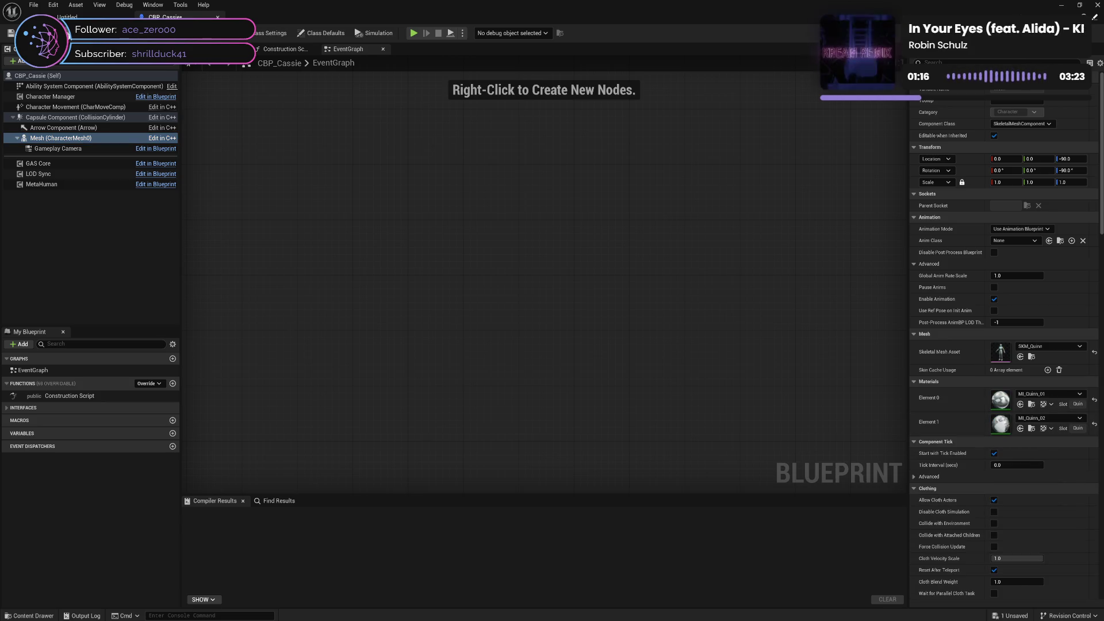
# Step: Preview the character in the Viewport, check Character Manager, and return to the level editor
pyautogui.click(233, 48)
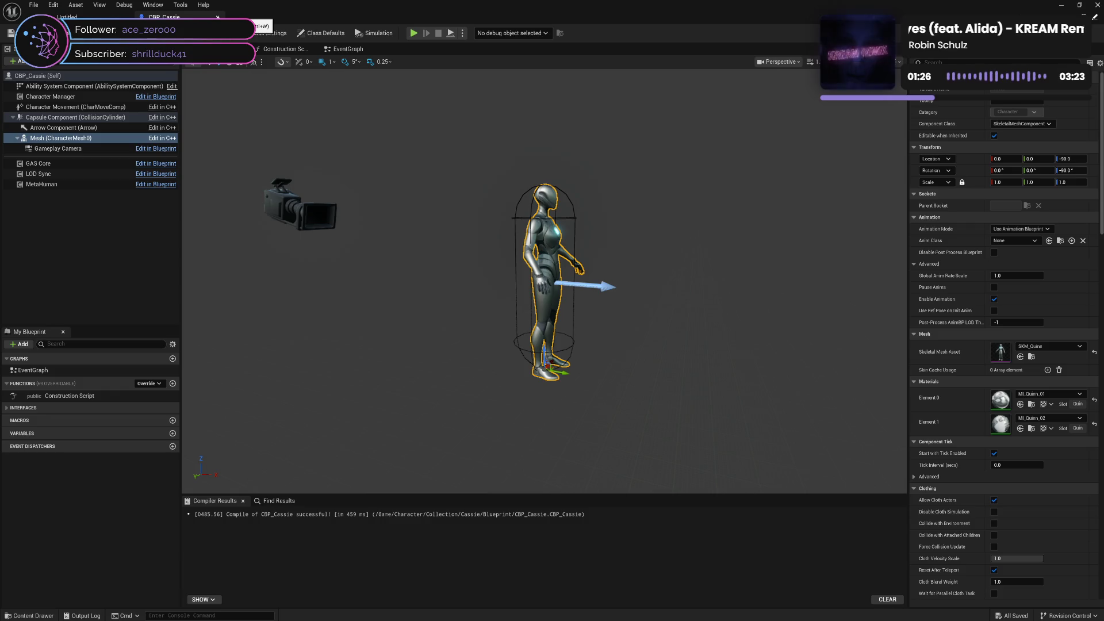
pyautogui.click(117, 98)
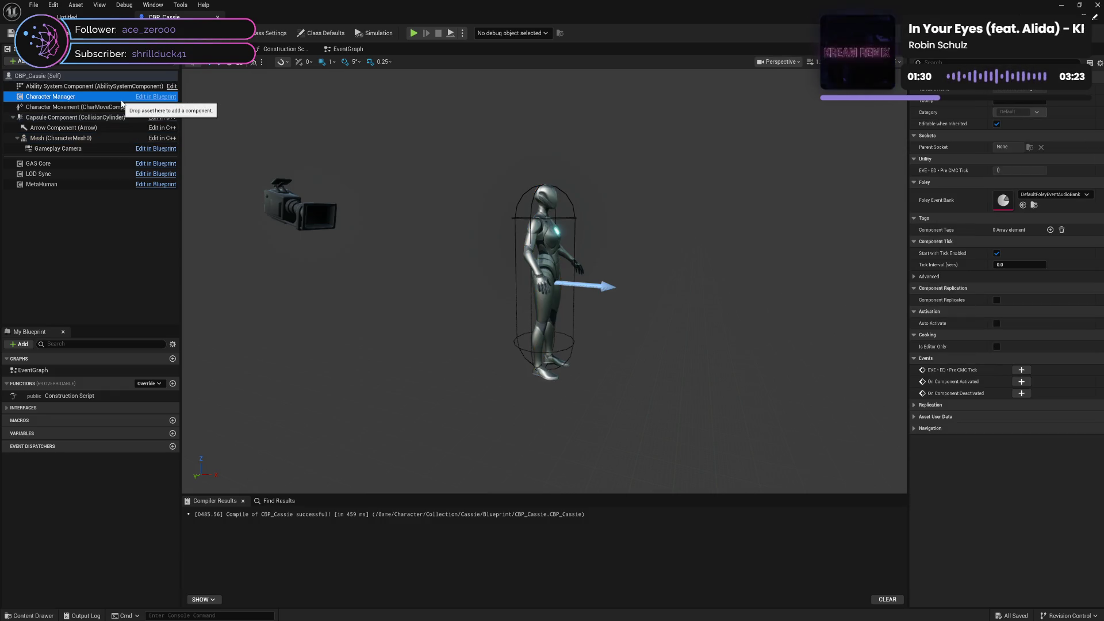
pyautogui.click(67, 16)
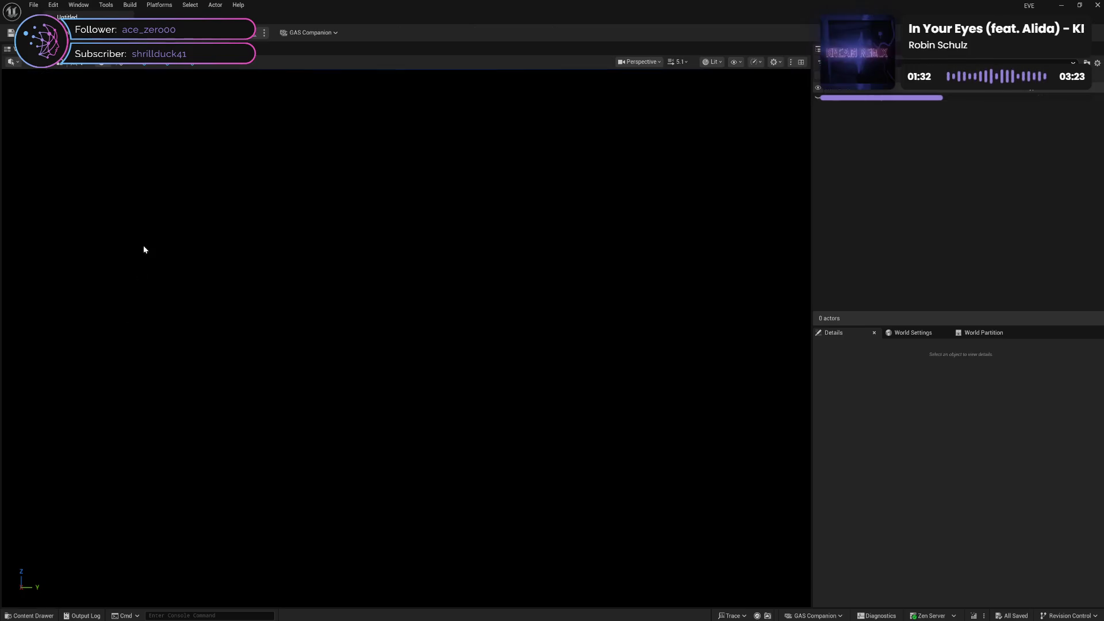
# Step: Open CBP_Cooper from Collection > Cooper > Blueprint in the Content Drawer
pyautogui.click(30, 615)
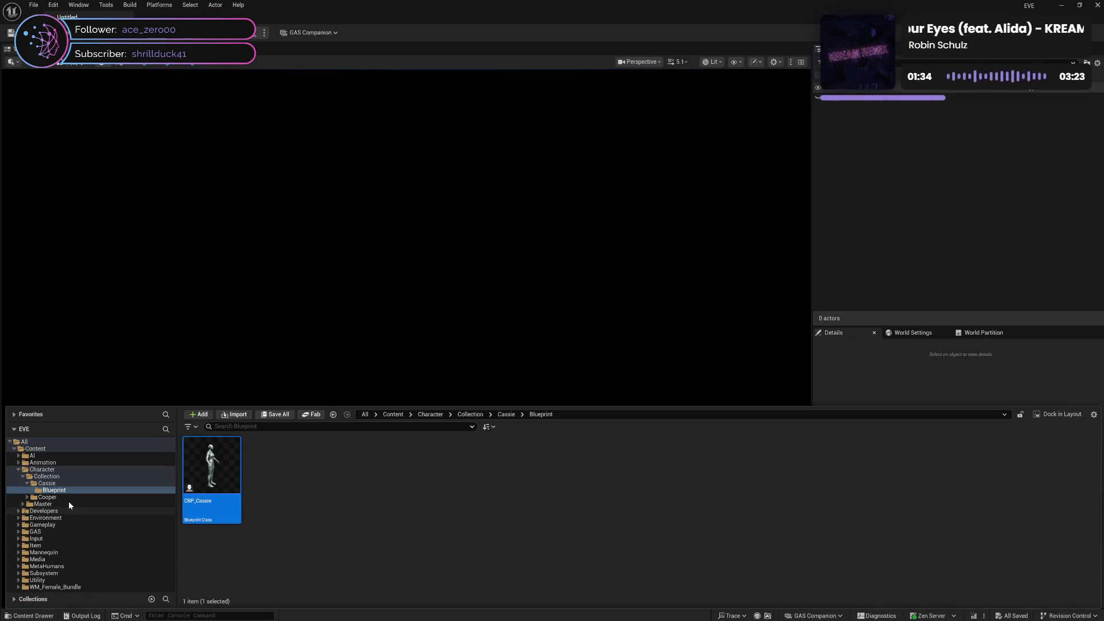
pyautogui.click(27, 497)
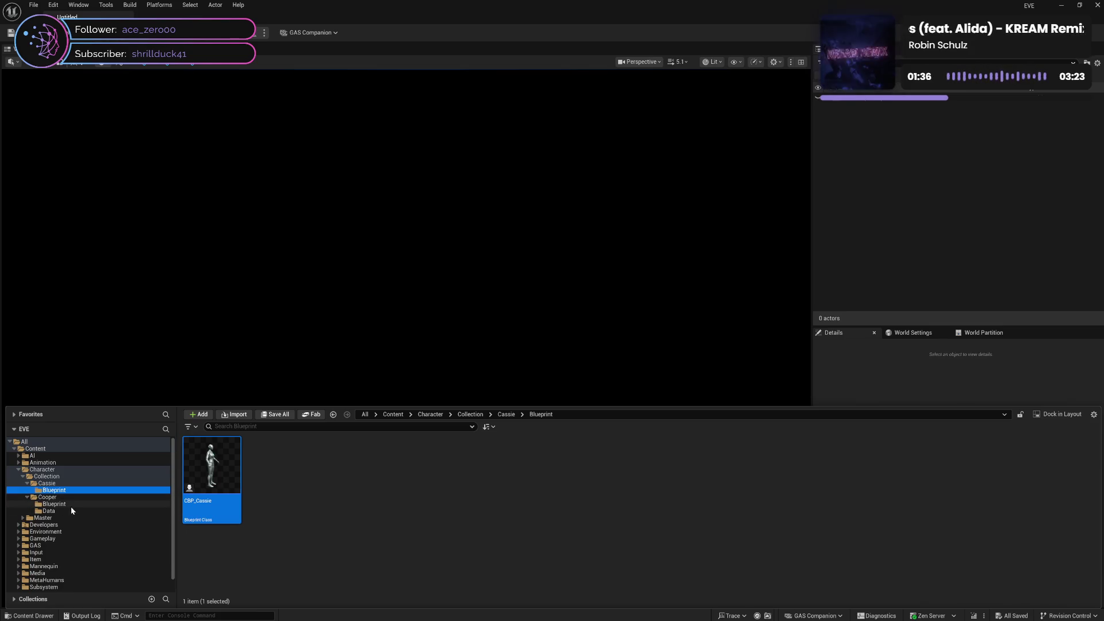
pyautogui.click(88, 504)
pyautogui.click(214, 512)
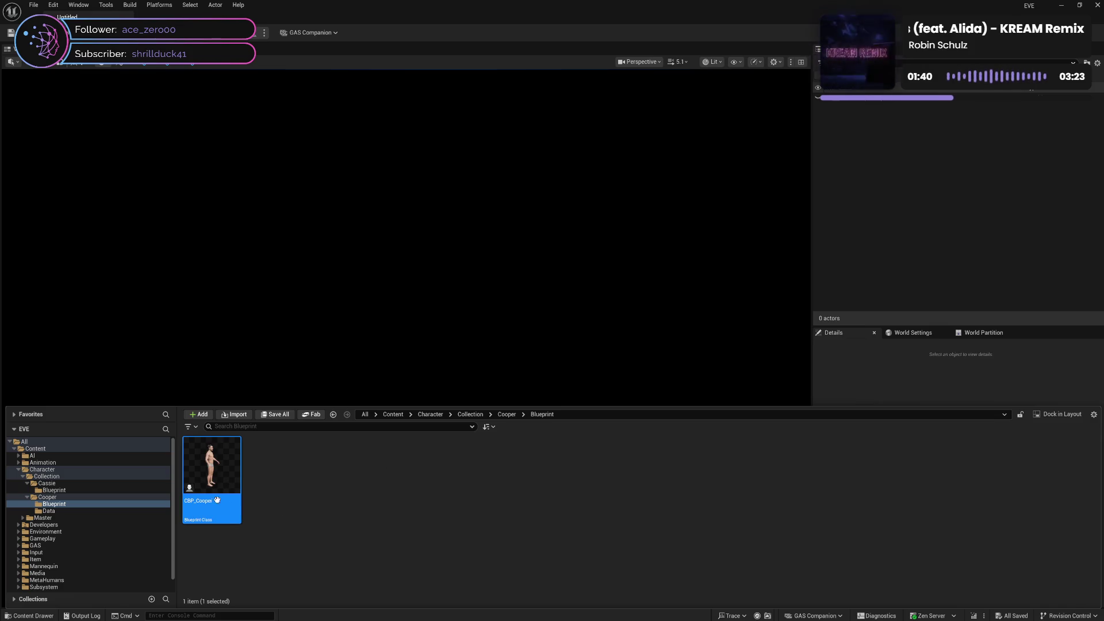
pyautogui.doubleClick(196, 523)
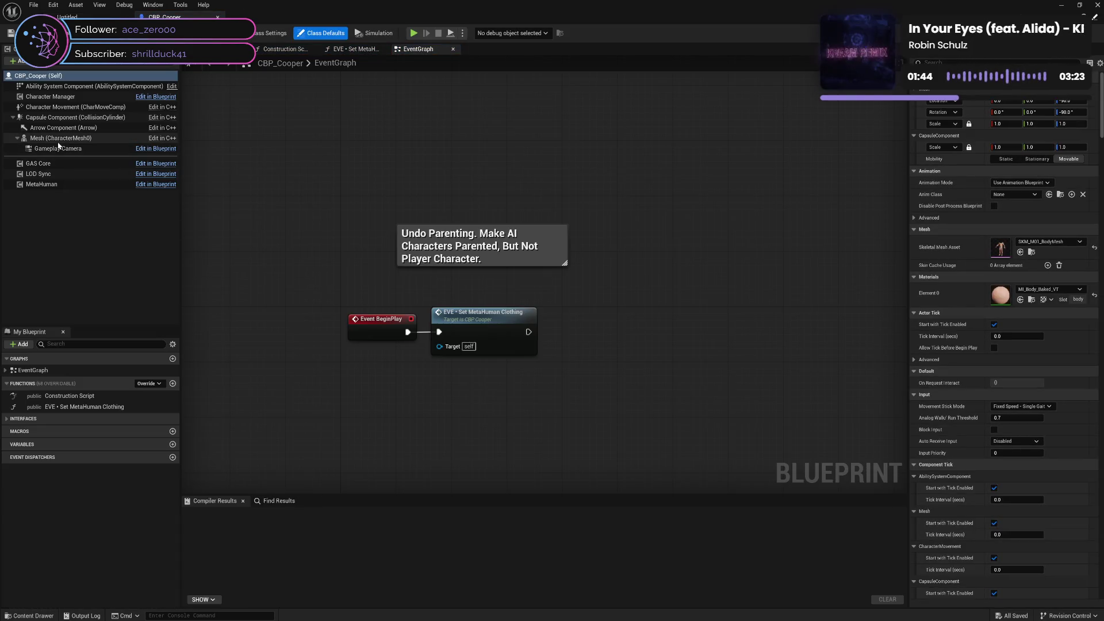
# Step: Set the body mesh to SKM_Manny, compile, and delete the EVE Set MetaHuman Clothing node
pyautogui.click(84, 139)
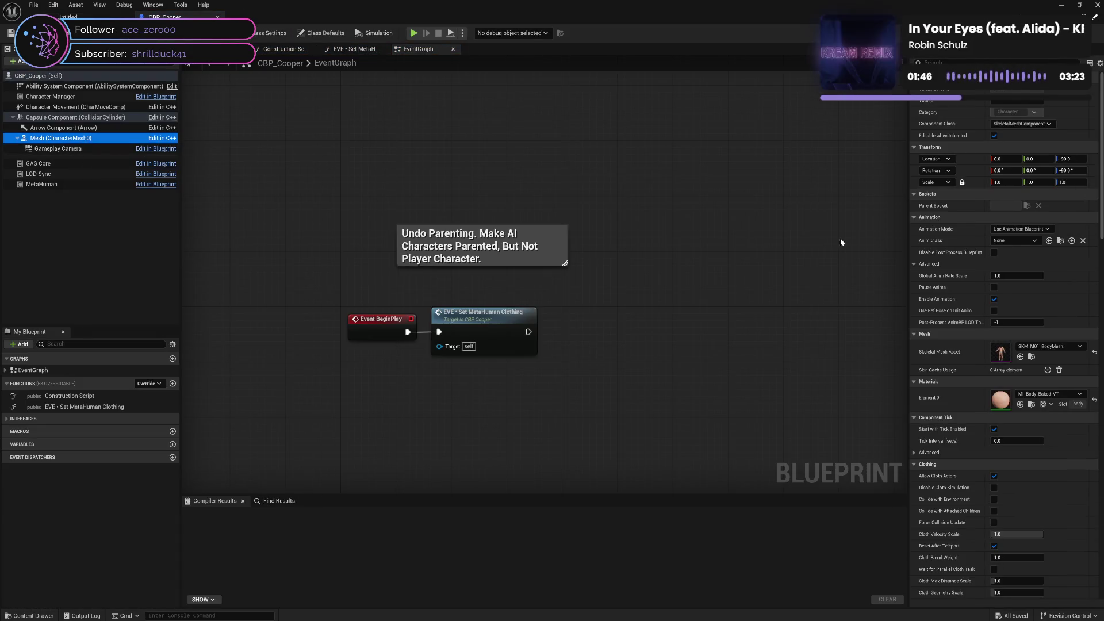
pyautogui.click(1041, 347)
pyautogui.write('m')
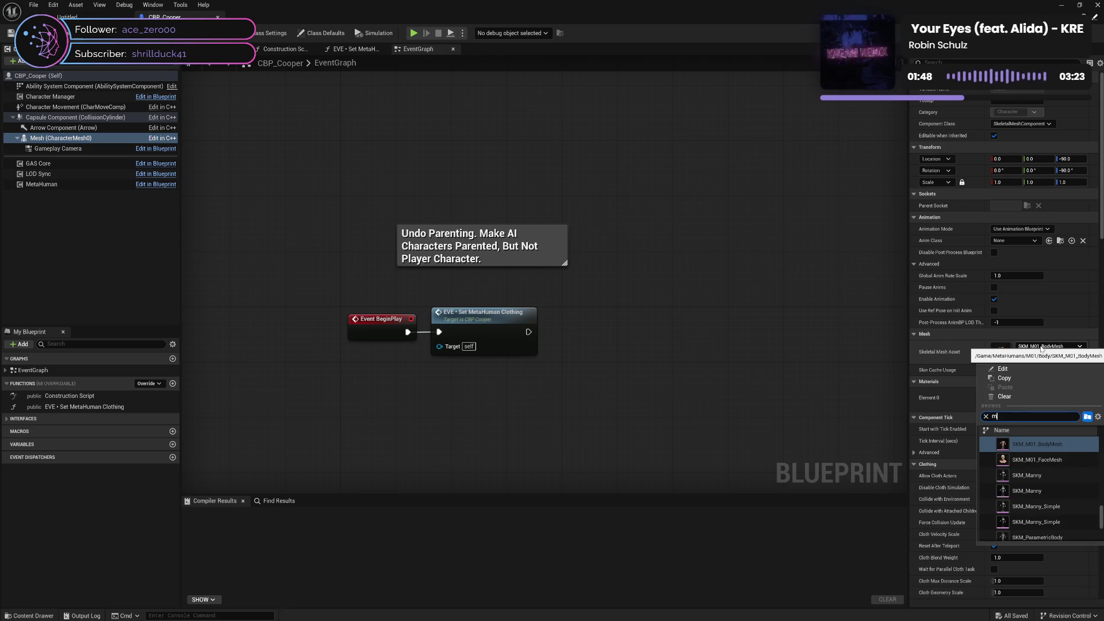
pyautogui.write('anny')
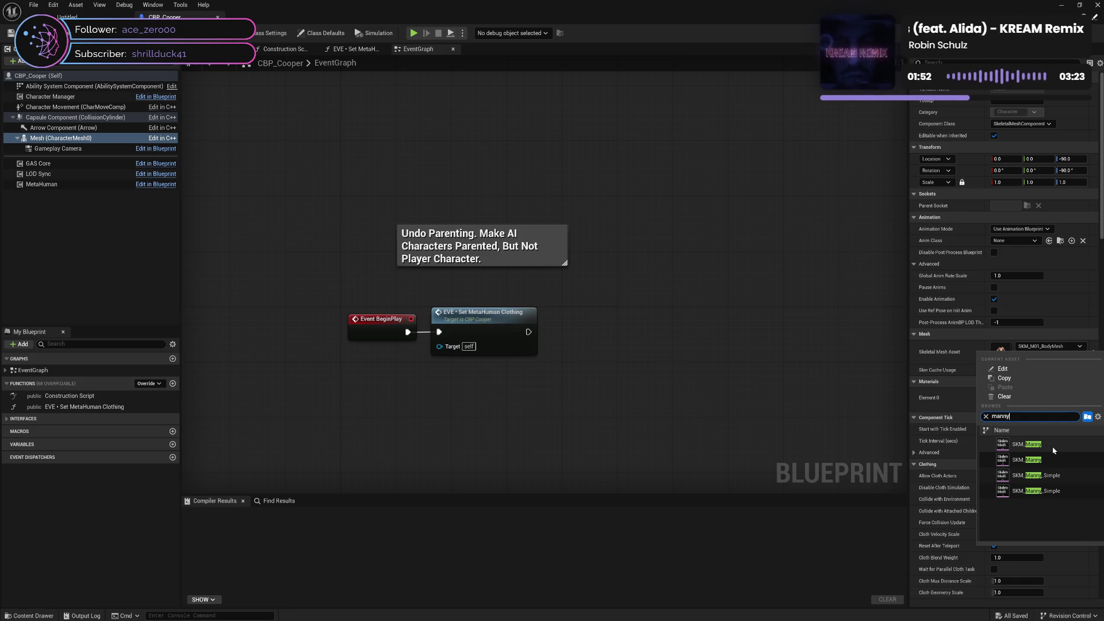
pyautogui.click(1053, 450)
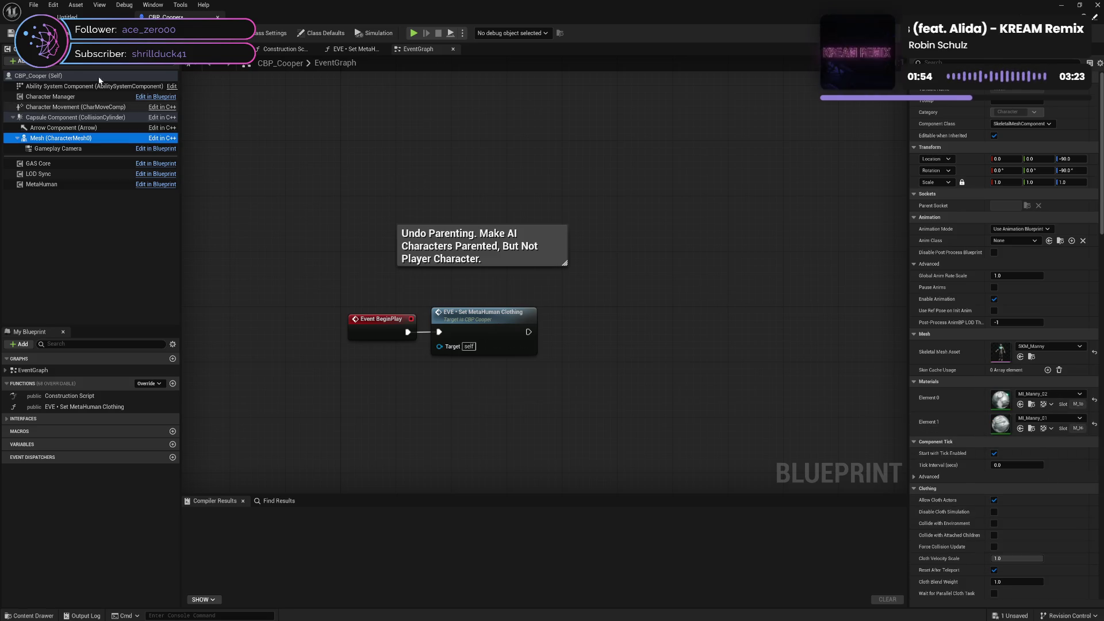
pyautogui.click(70, 38)
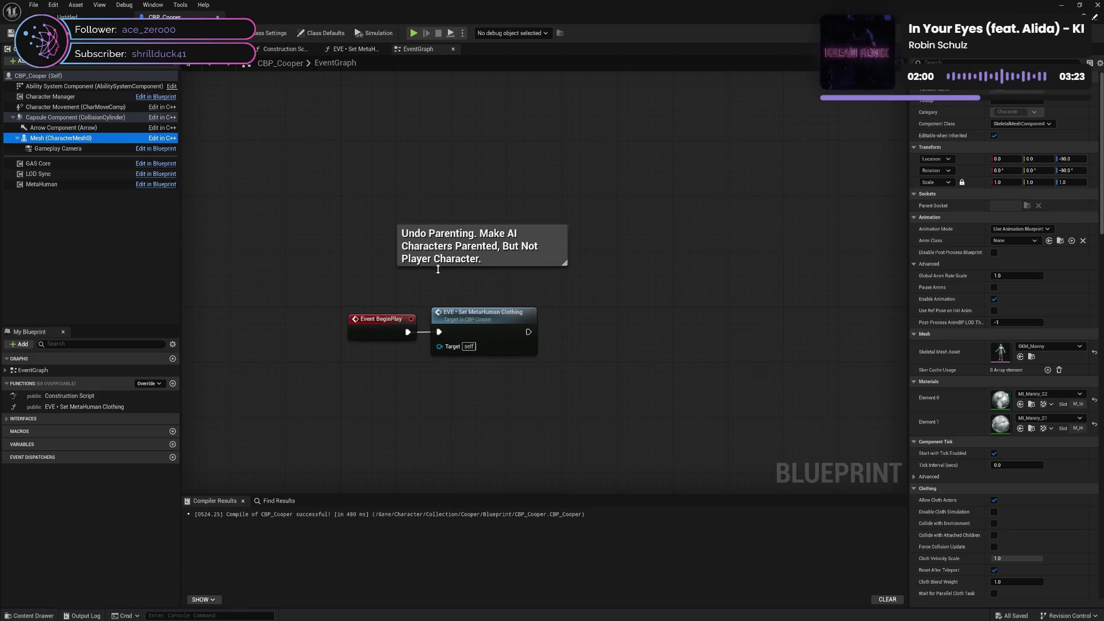
pyautogui.click(492, 348)
pyautogui.press('Delete')
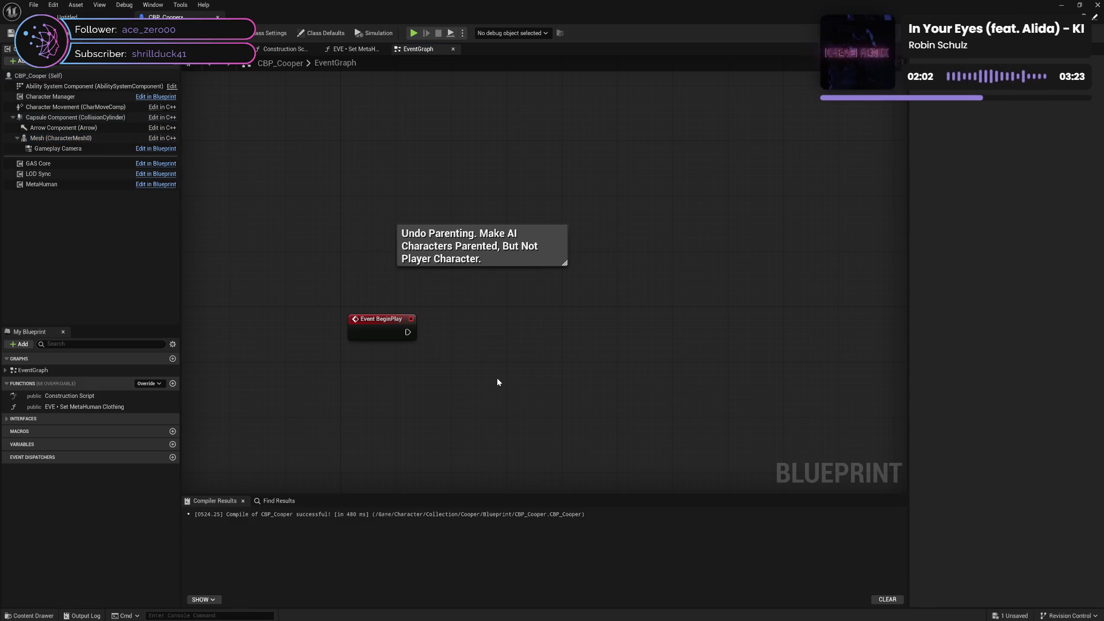
# Step: Delete the EVE • Set MetaHuman Clothing function from CBP_Cooper and save the blueprint
pyautogui.hotkey('ctrl', 's')
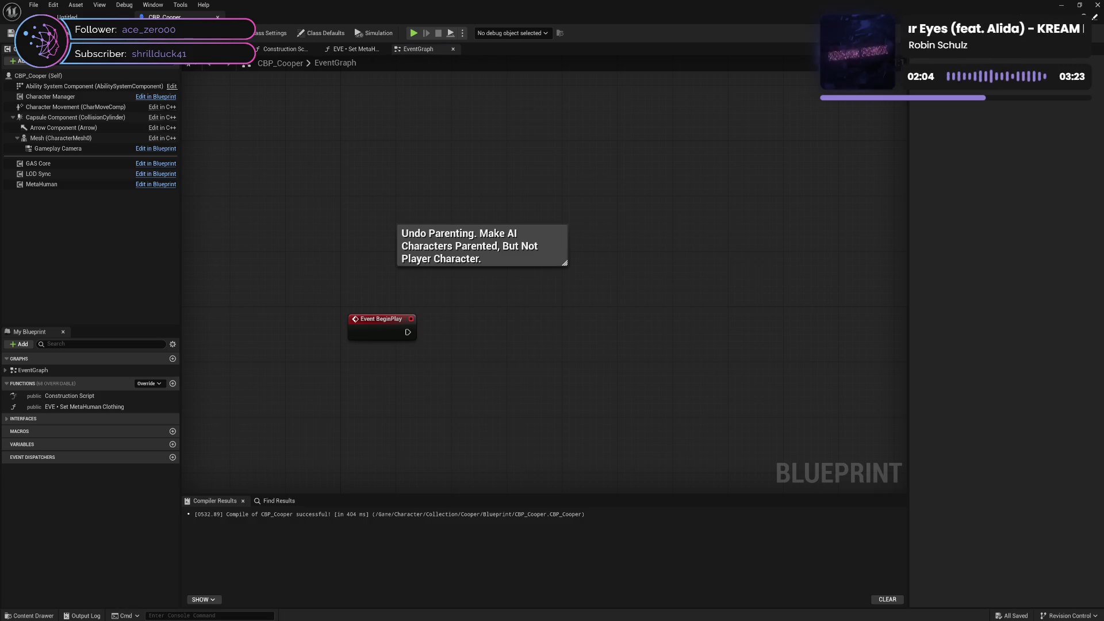
pyautogui.hotkey('alt', 'Left')
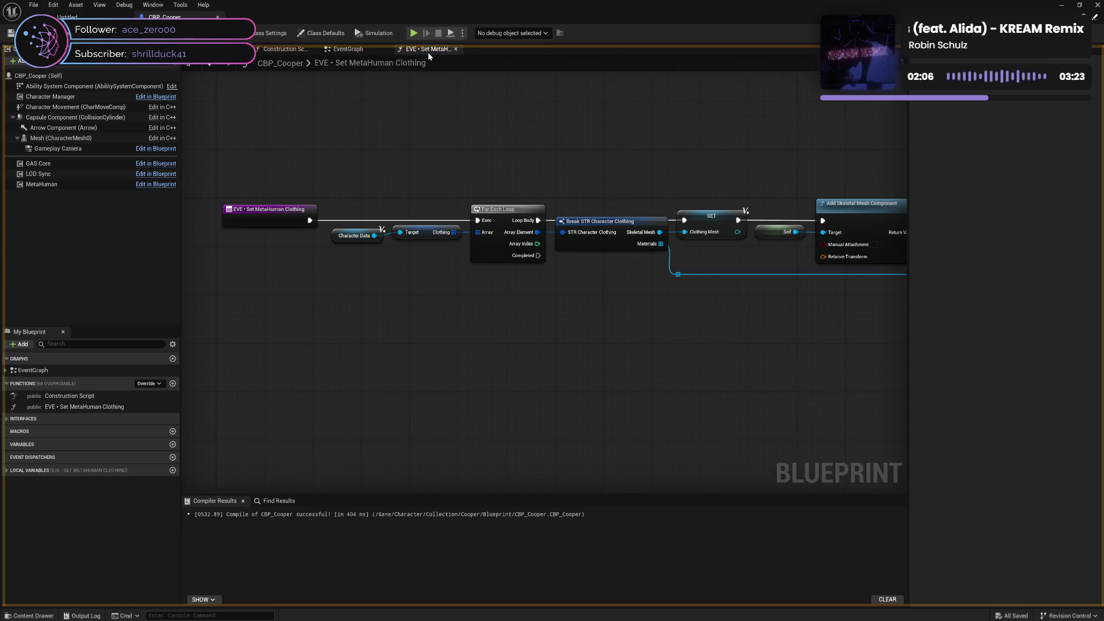
pyautogui.click(453, 49)
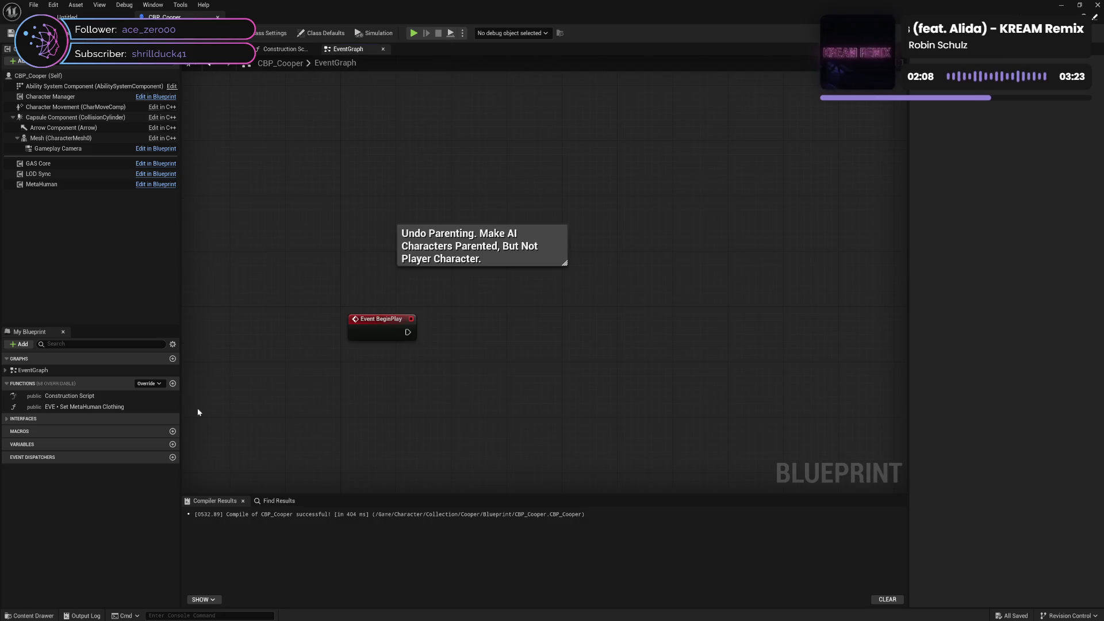
pyautogui.click(100, 408)
pyautogui.press('Delete')
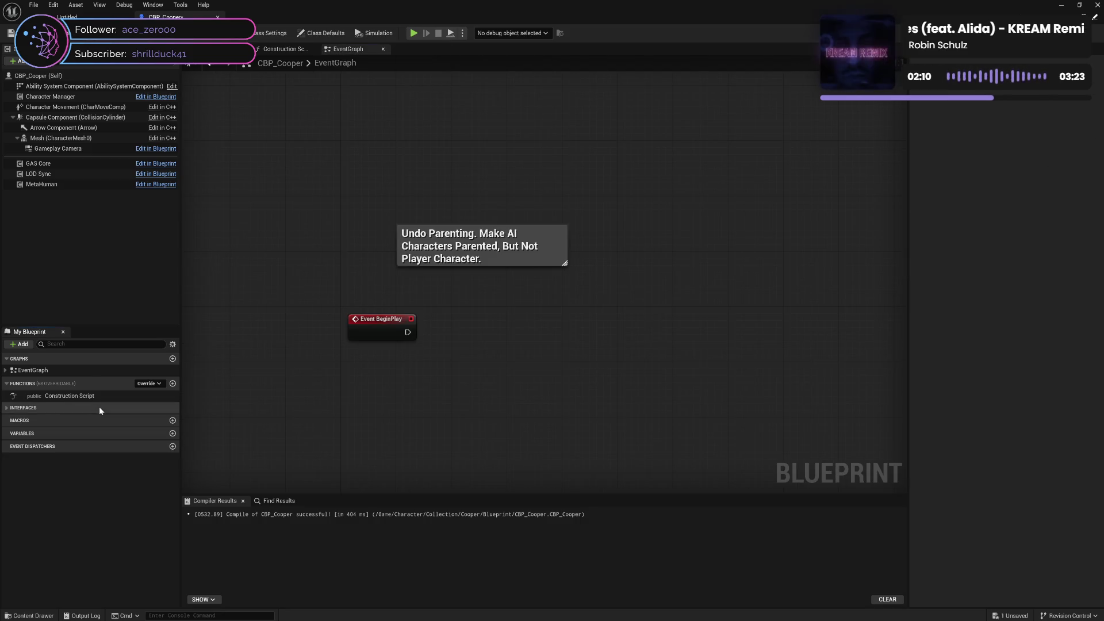
pyautogui.hotkey('ctrl', 's')
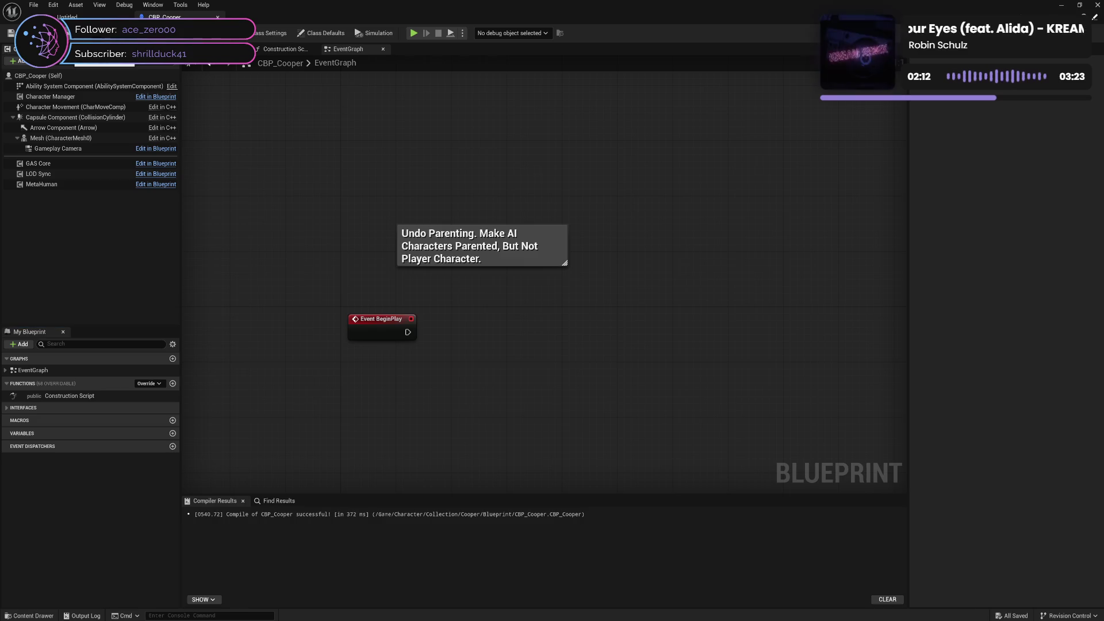
# Step: Inspect the Get, Set and Initialization interface function lists in CBP_Cooper
pyautogui.click(6, 407)
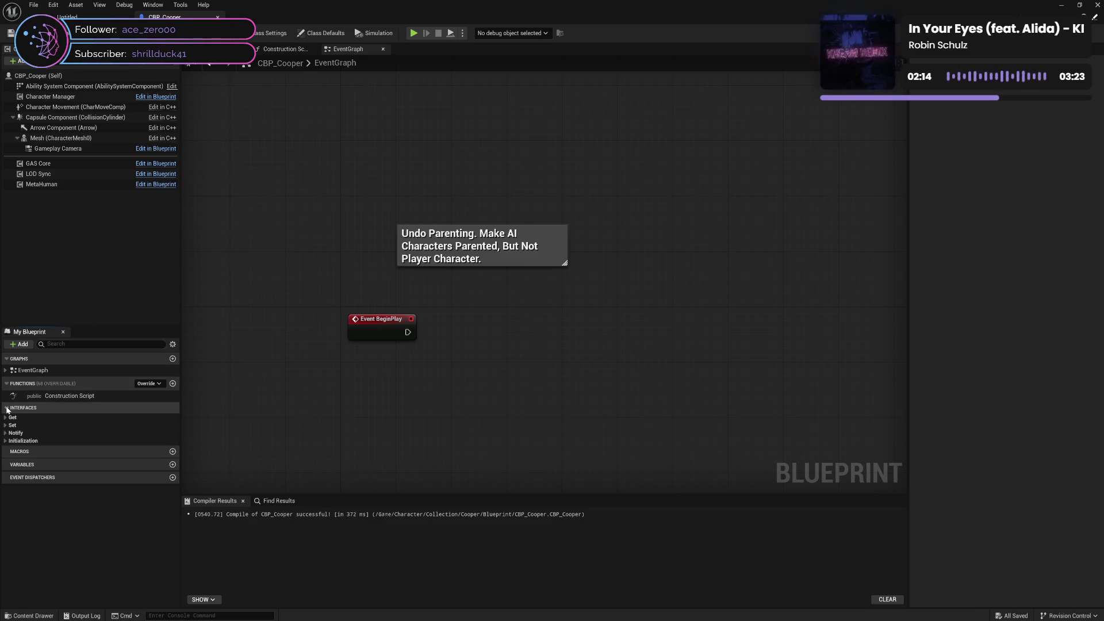
pyautogui.click(7, 418)
pyautogui.click(8, 418)
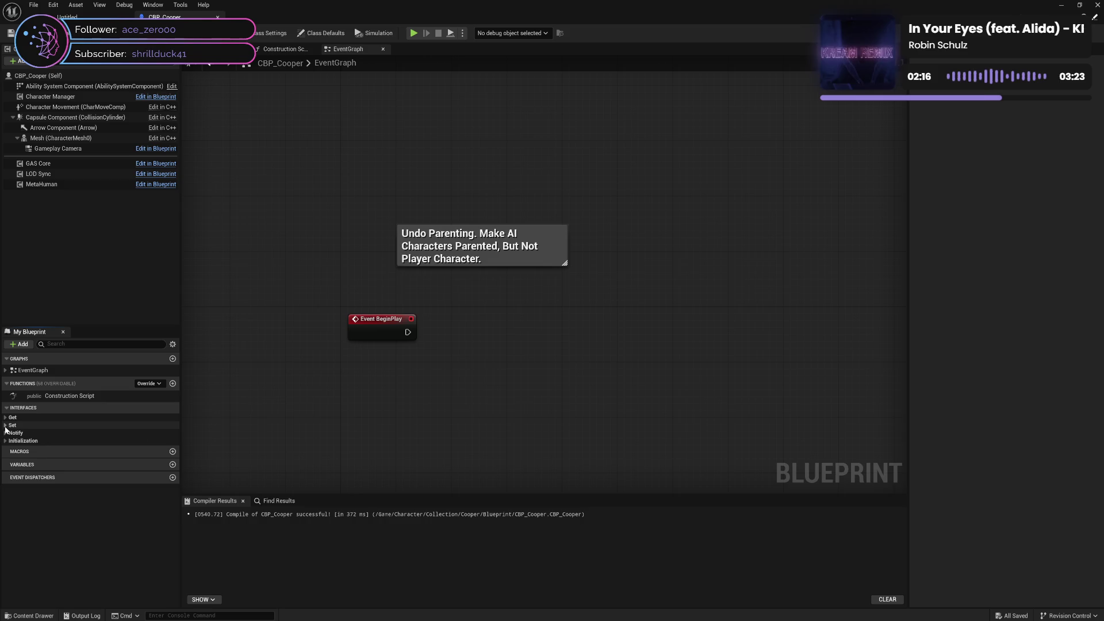
pyautogui.click(5, 425)
pyautogui.click(6, 425)
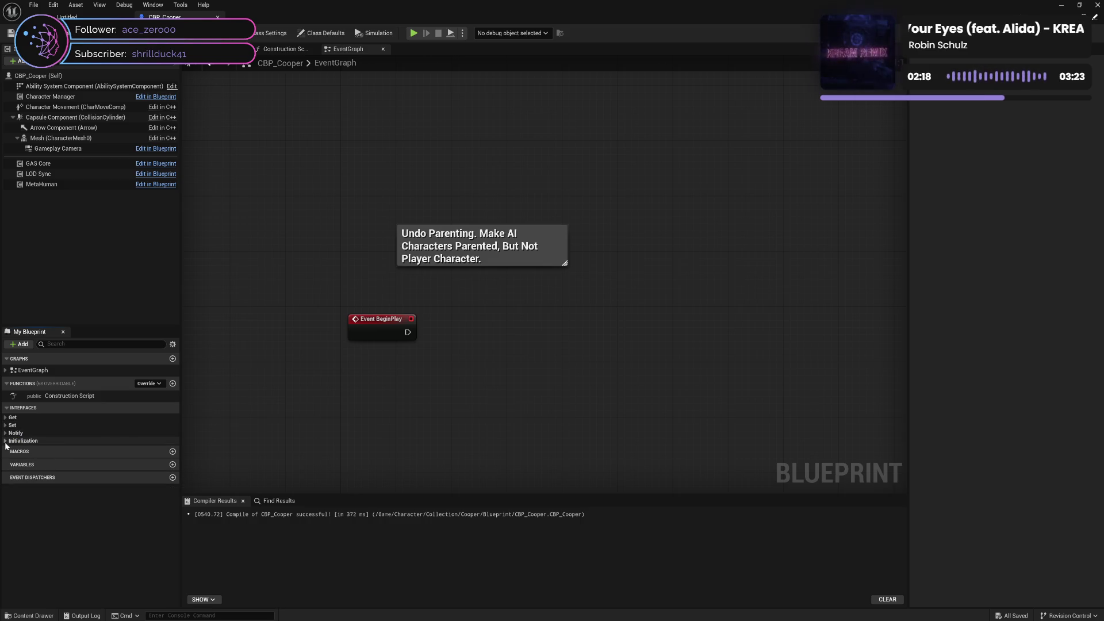
pyautogui.click(5, 443)
pyautogui.click(6, 444)
pyautogui.click(6, 407)
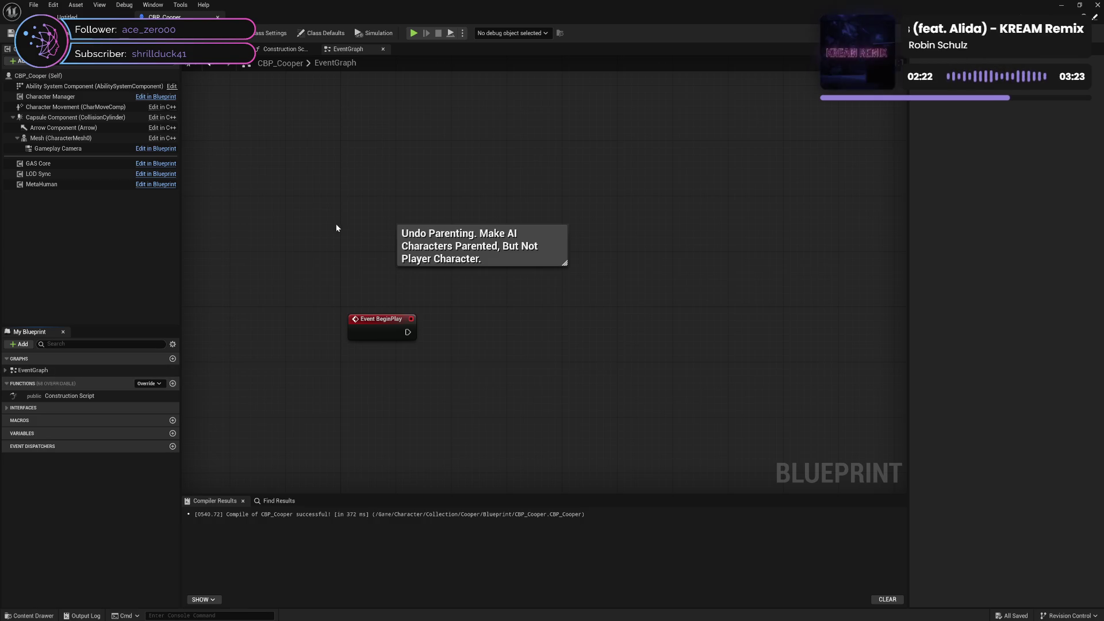
# Step: Delete the Undo Parenting comment, save, preview the character, and return to the level editor
pyautogui.moveTo(360, 204); pyautogui.dragTo(609, 281)
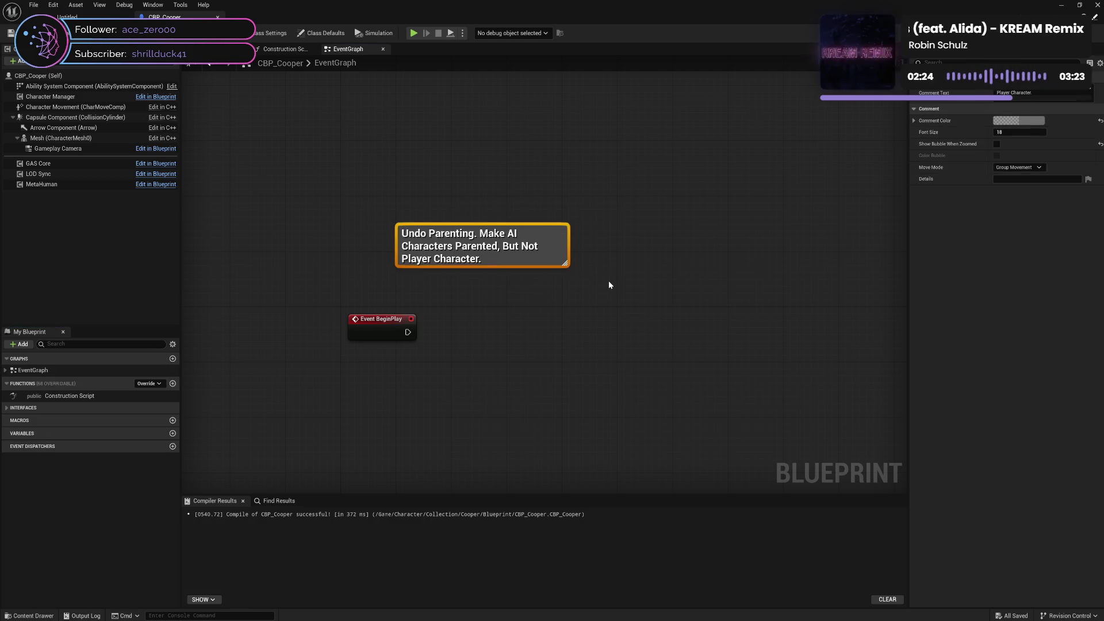
pyautogui.press('Delete')
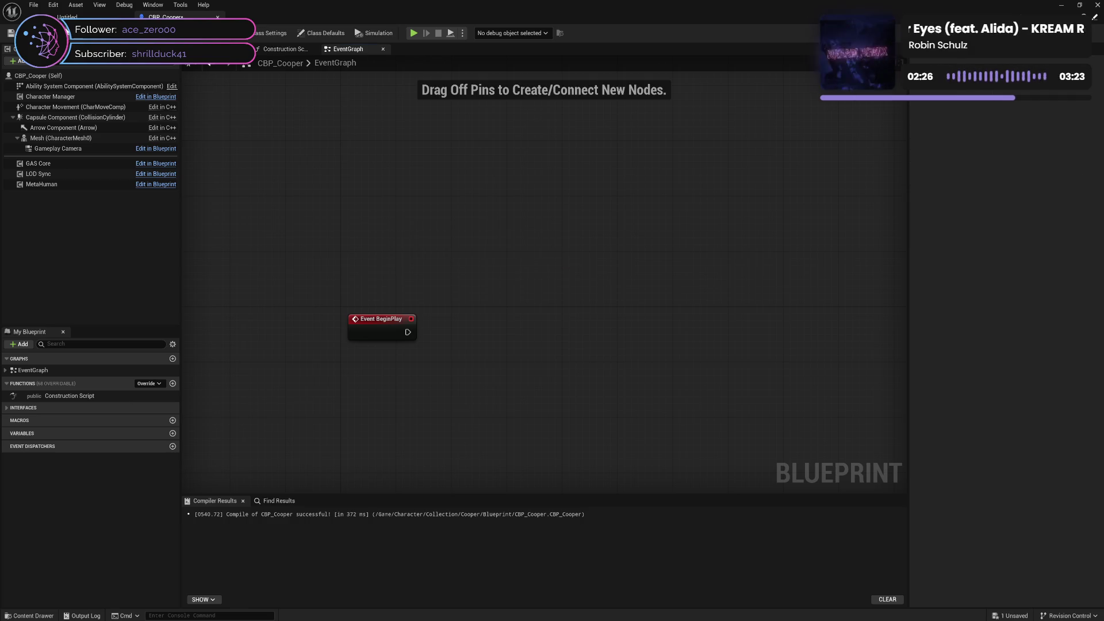
pyautogui.hotkey('ctrl', 's')
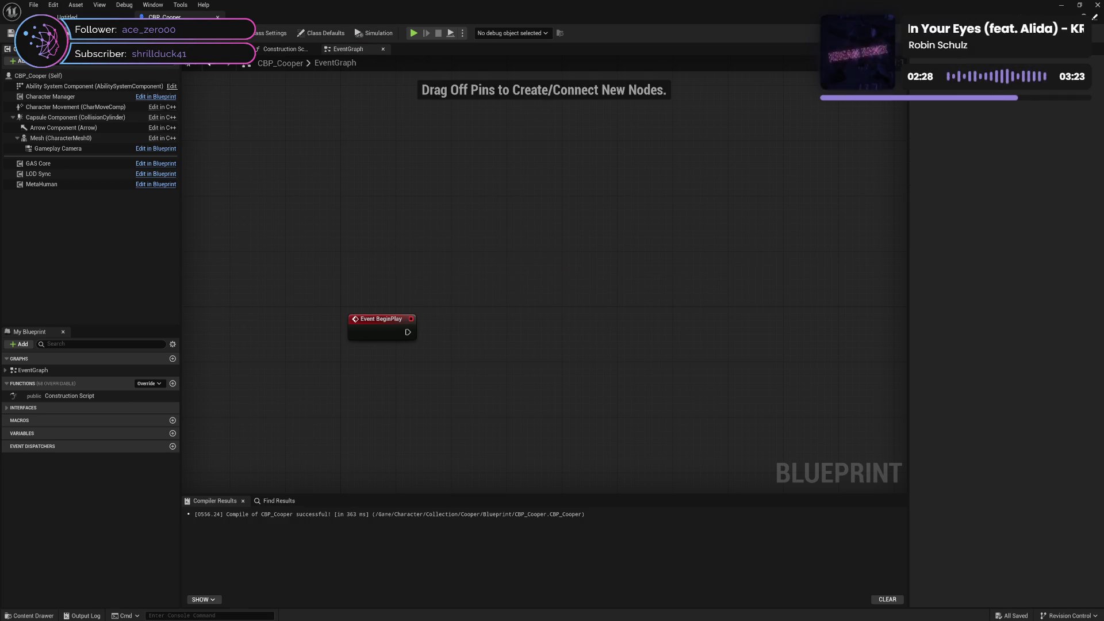
pyautogui.click(222, 49)
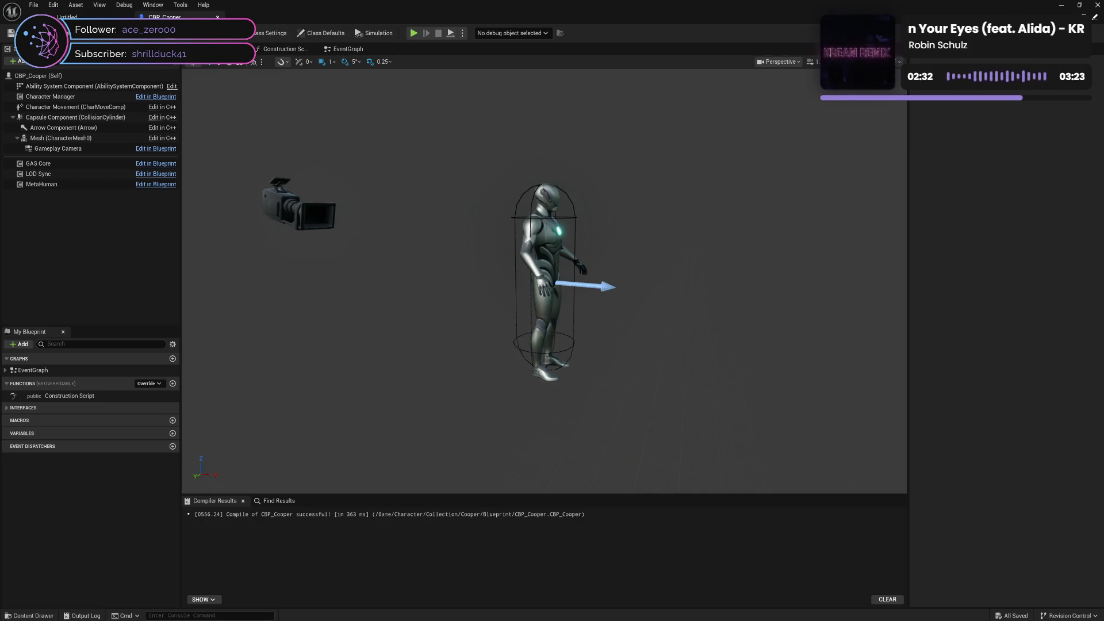
pyautogui.click(68, 17)
# Step: Rename the CBP_Cooper blueprint to CBP_Manny
pyautogui.hotkey('ctrl', 'space')
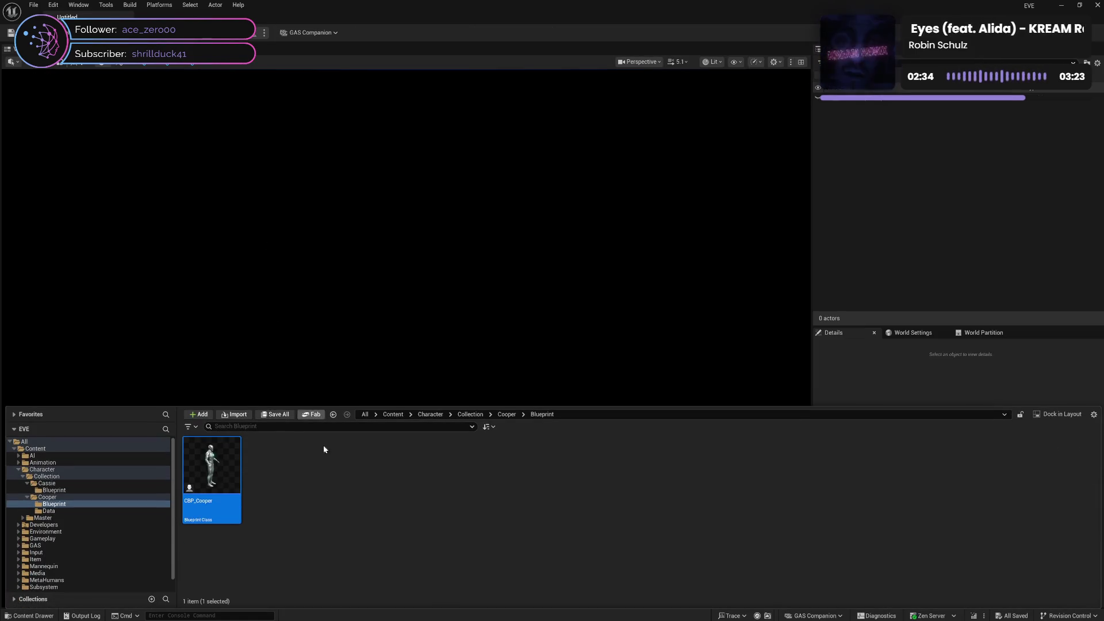
pyautogui.press('F2')
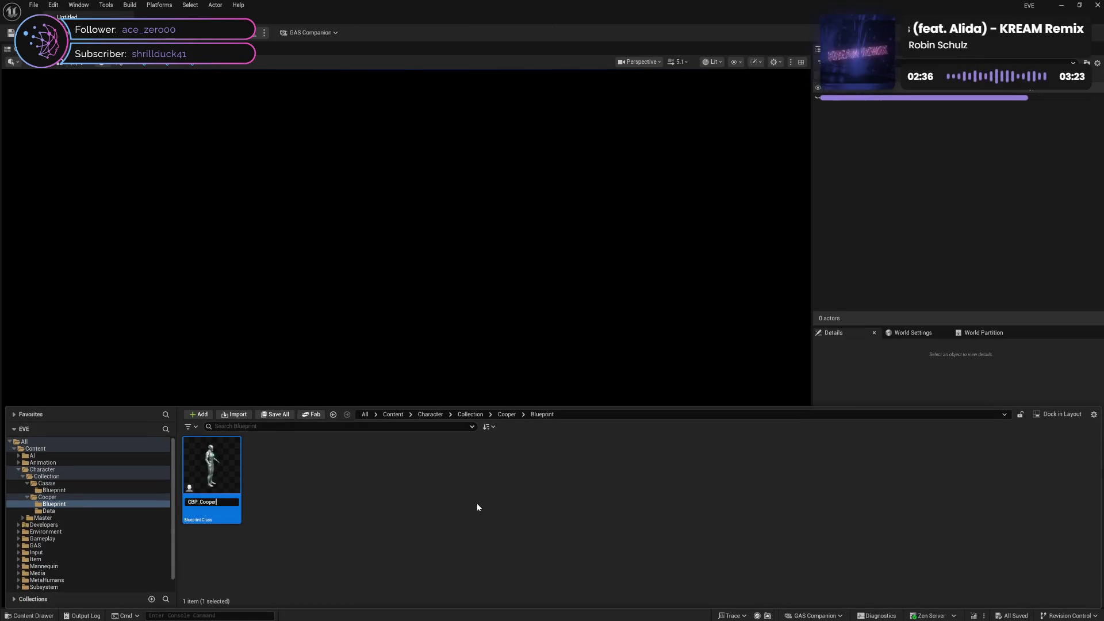
pyautogui.hotkey('shift', 'Left')
pyautogui.hotkey('shift', 'Left')
pyautogui.hotkey('shift', 'Left')
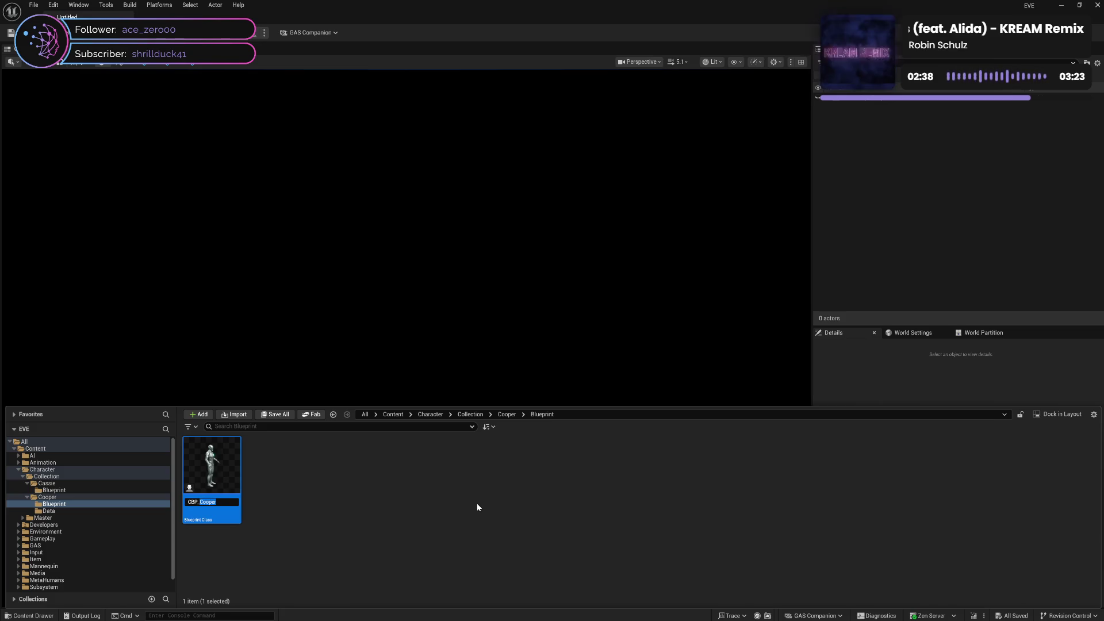
pyautogui.write('Manny')
pyautogui.press('Return')
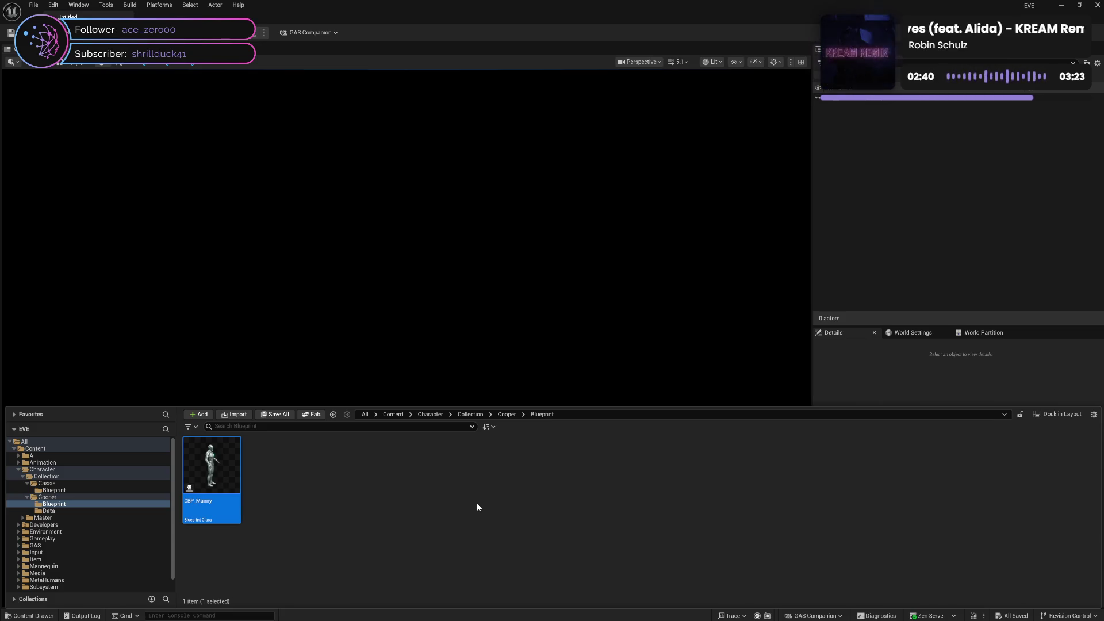
# Step: Rename the Cooper folder to Manny
pyautogui.click(60, 498)
pyautogui.press('F2')
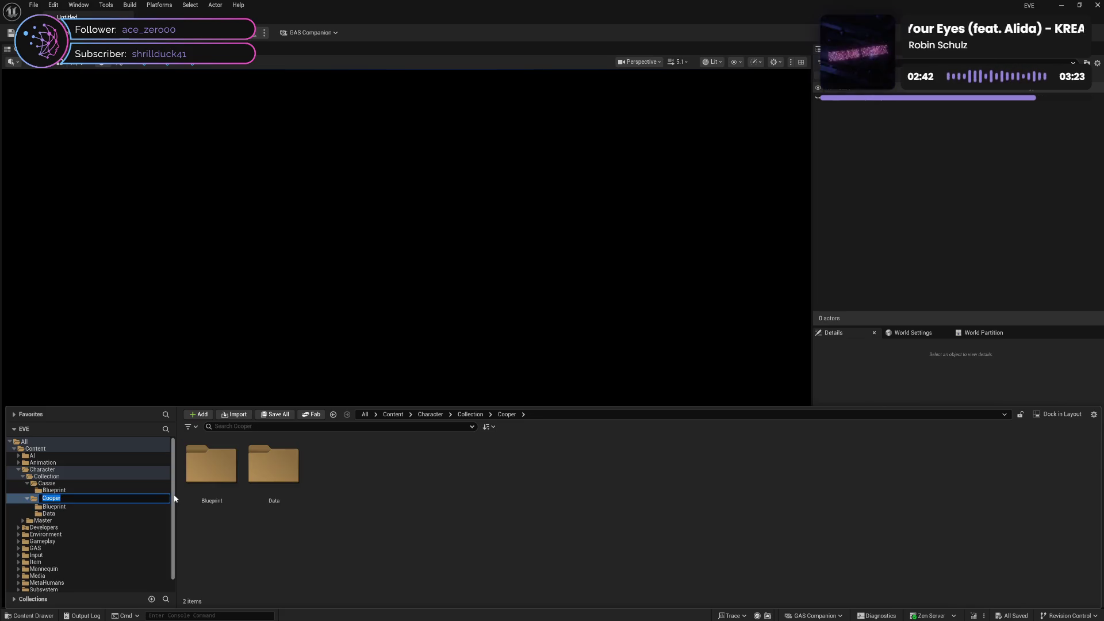
pyautogui.write('Manny')
pyautogui.press('Return')
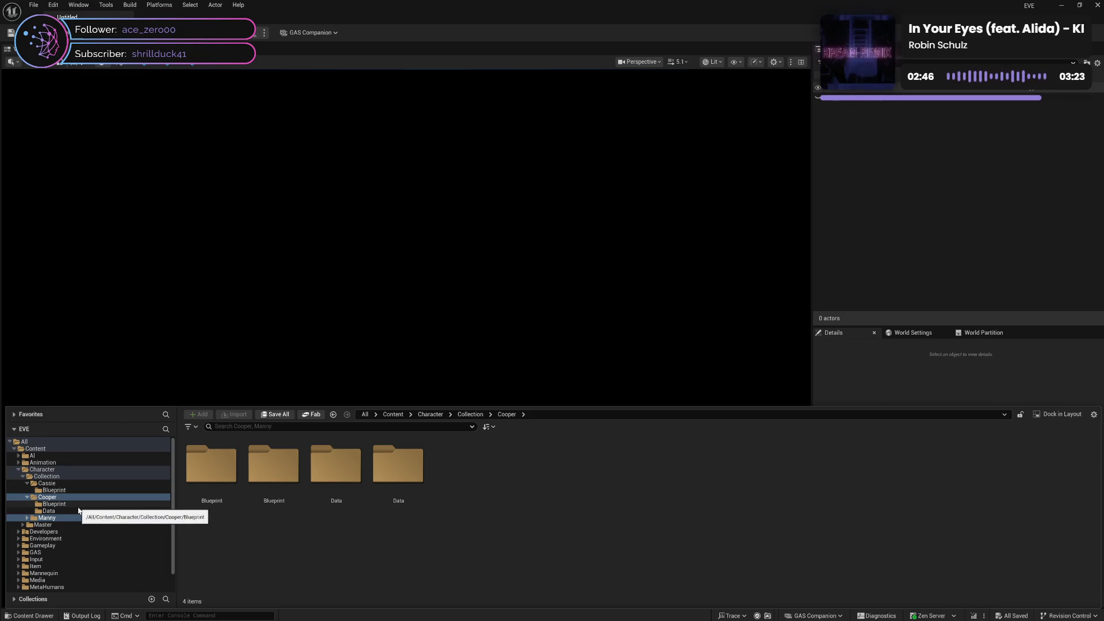
# Step: Check the new Manny Data folder and the emptied old Cooper folder
pyautogui.click(45, 517)
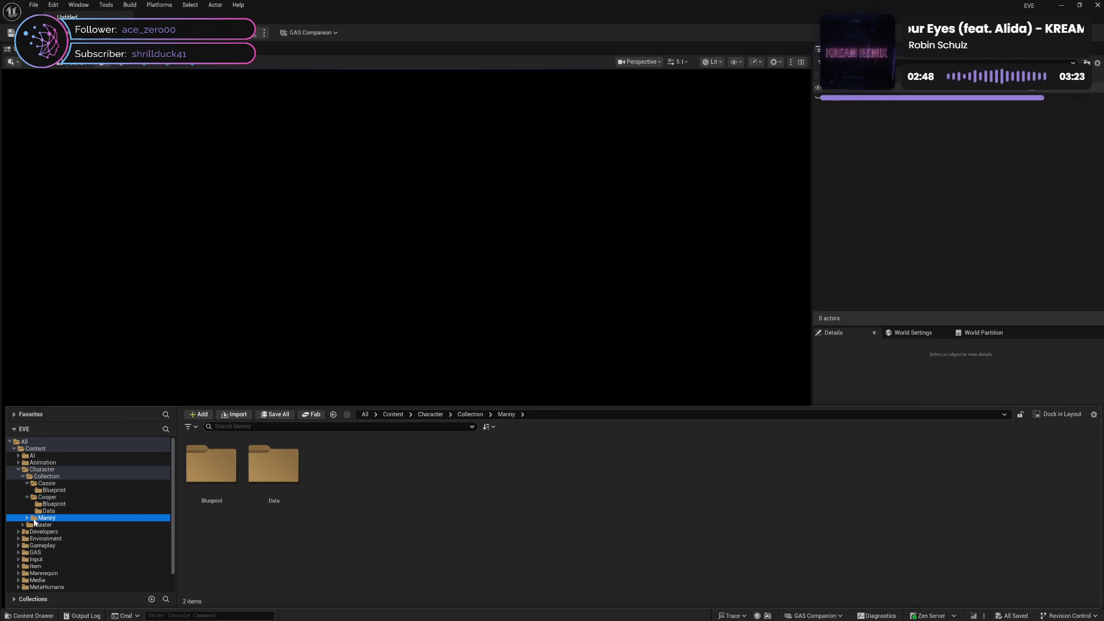
pyautogui.click(28, 519)
pyautogui.click(58, 531)
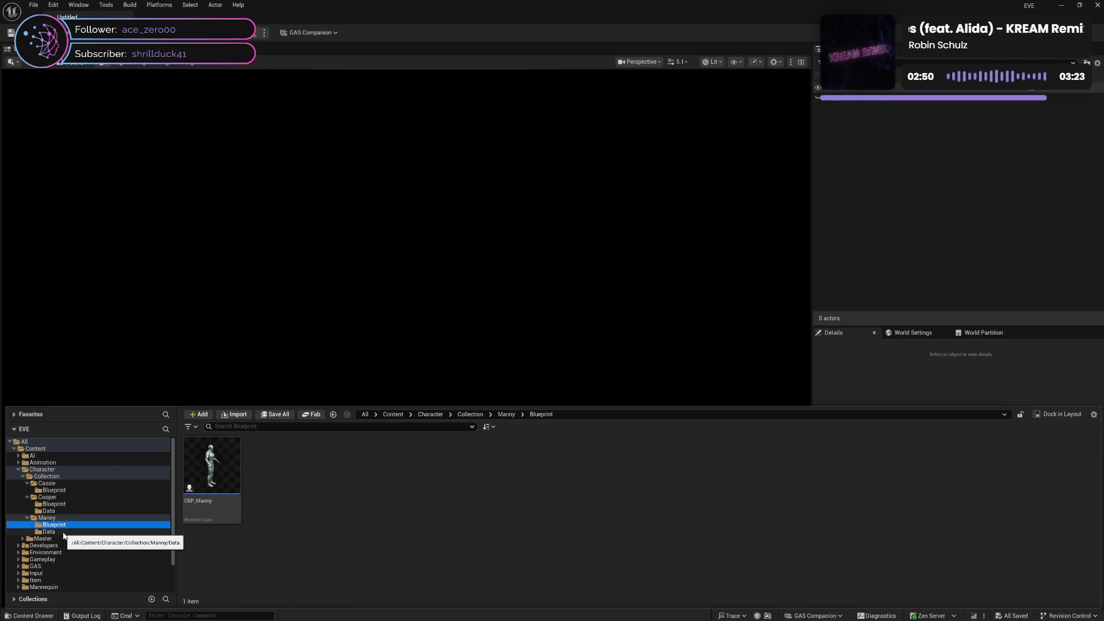
pyautogui.click(68, 510)
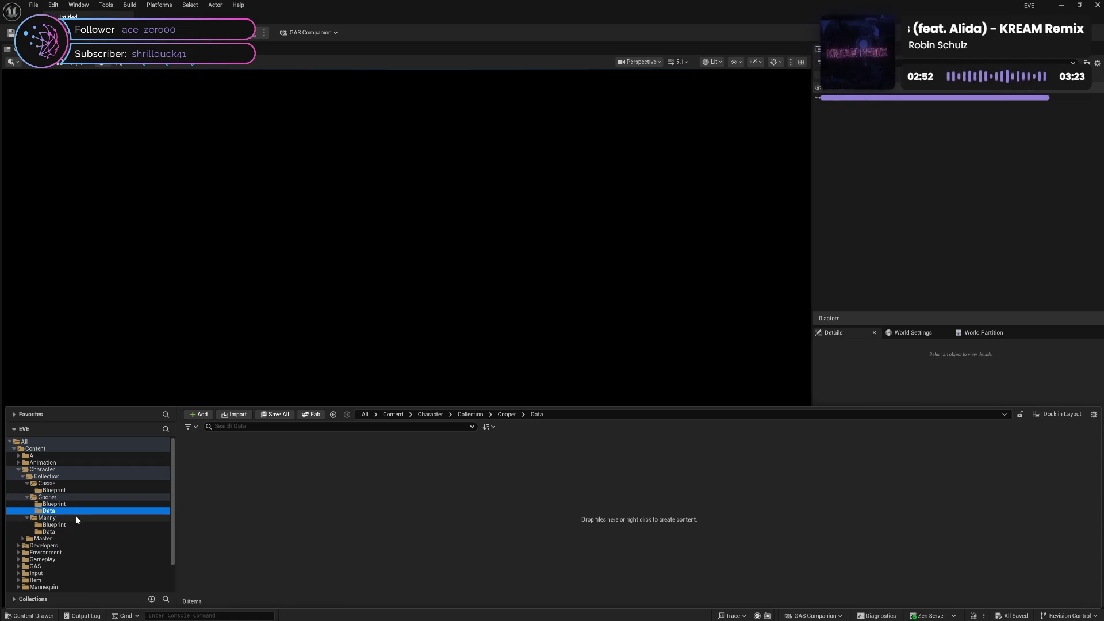
pyautogui.click(48, 496)
pyautogui.rightClick(51, 497)
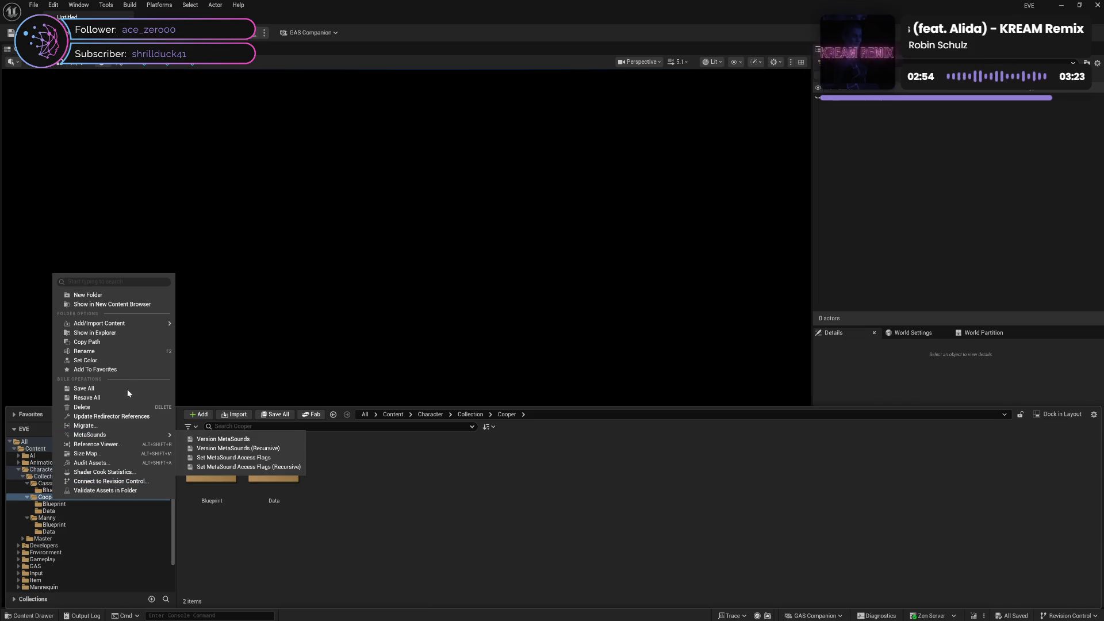
# Step: Update Cooper's redirector references, delete unreferenced redirectors, and delete the Cooper folder
pyautogui.click(112, 417)
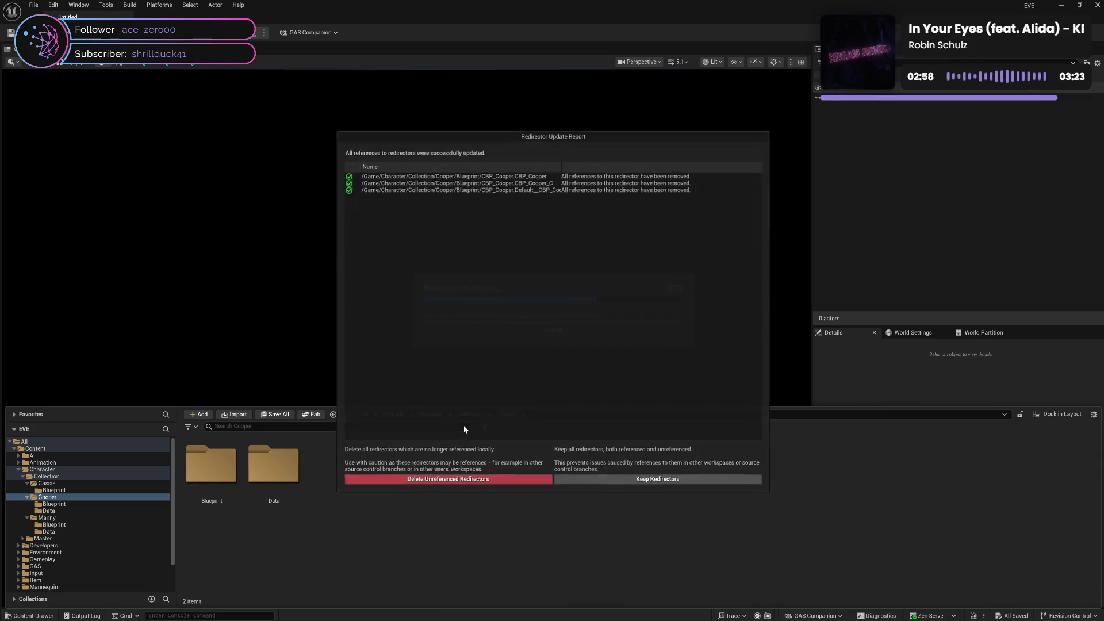
pyautogui.click(452, 481)
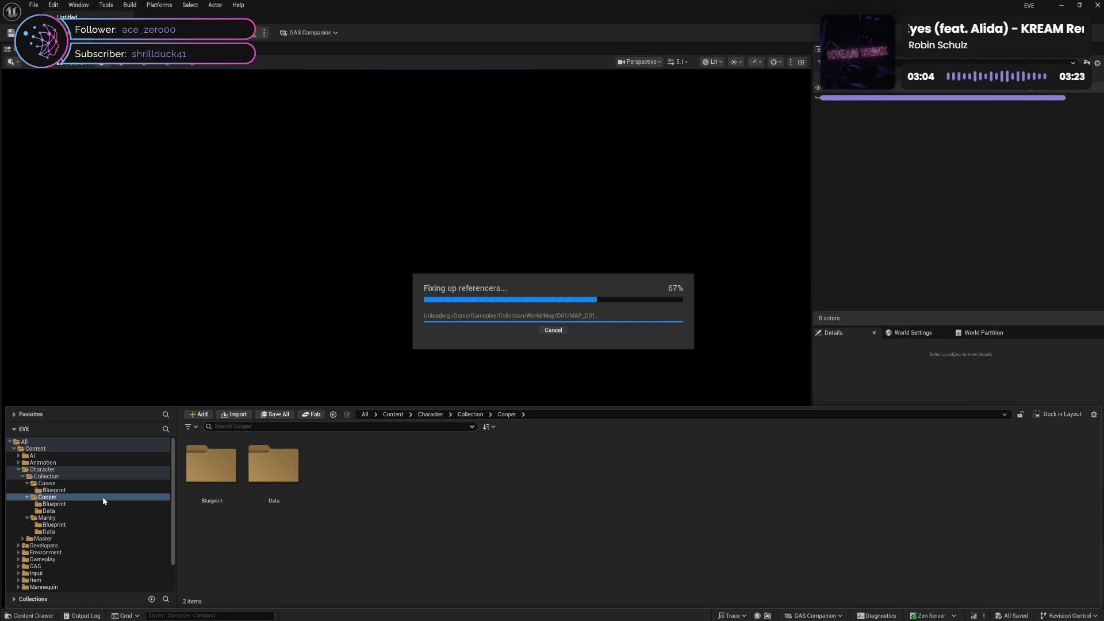
pyautogui.click(88, 490)
pyautogui.click(88, 497)
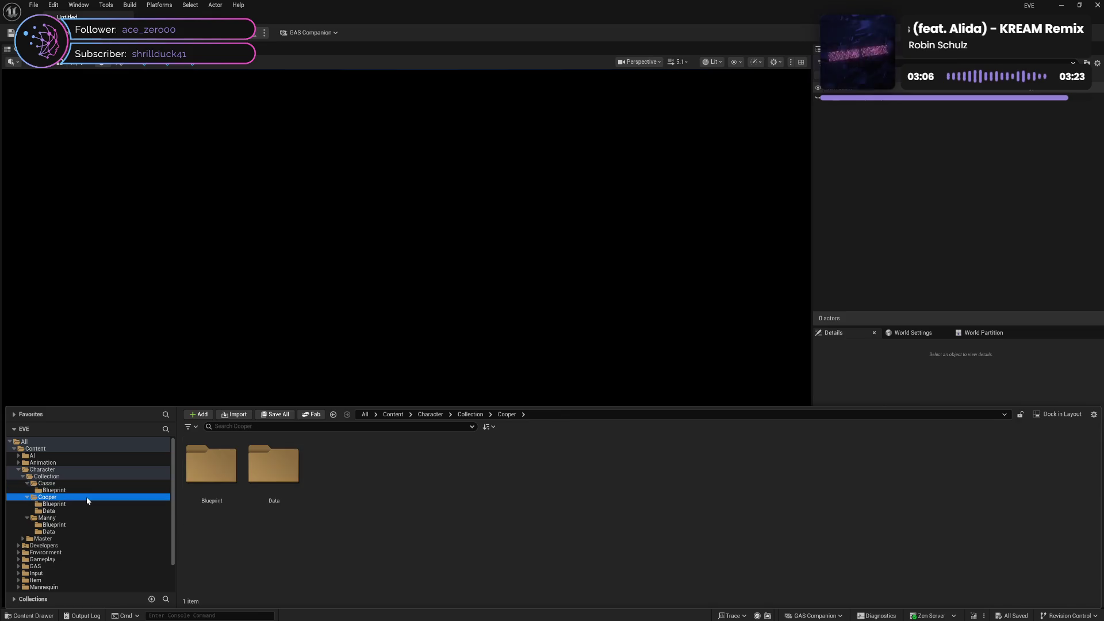
pyautogui.press('Delete')
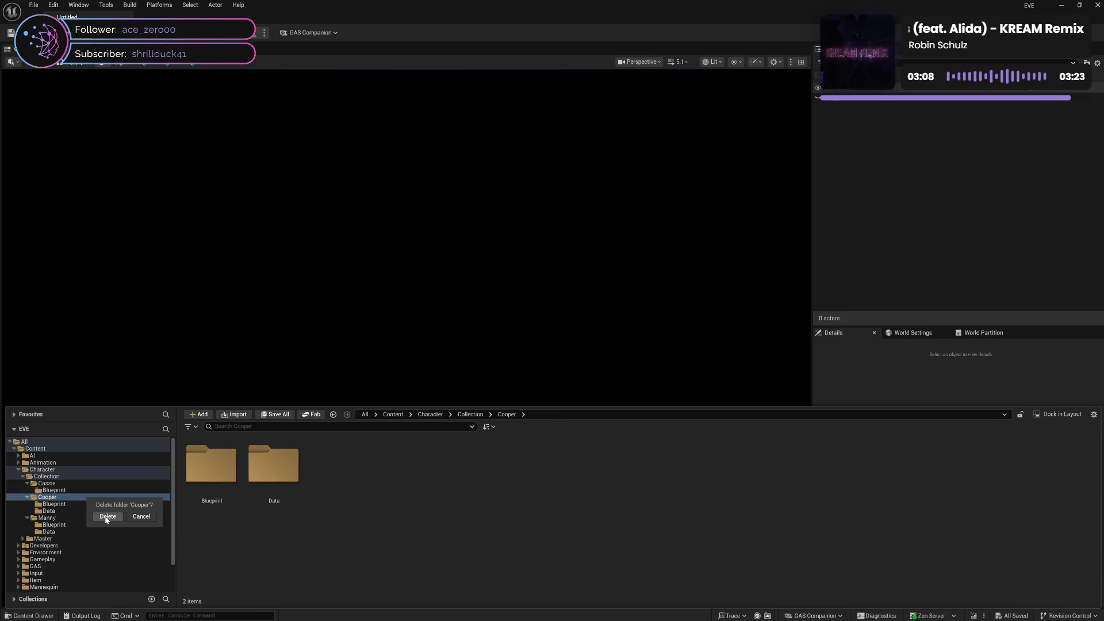
# Step: Confirm deleting the Cooper folder and check the Manny Blueprint and Data folders
pyautogui.click(105, 515)
pyautogui.click(81, 498)
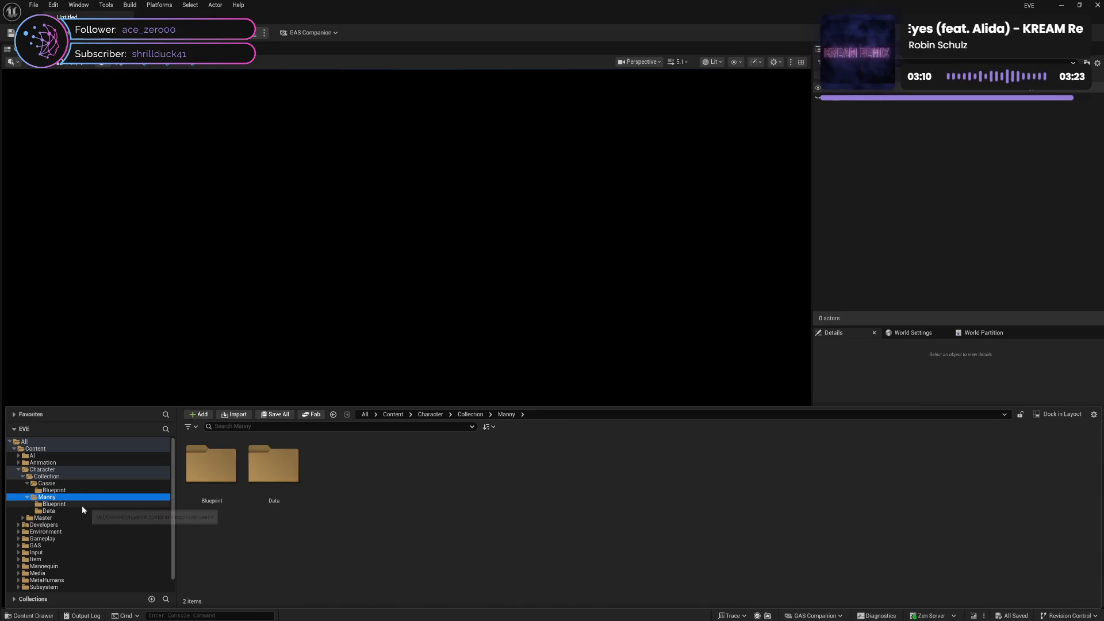
pyautogui.click(82, 504)
pyautogui.click(81, 511)
pyautogui.click(72, 504)
pyautogui.click(68, 497)
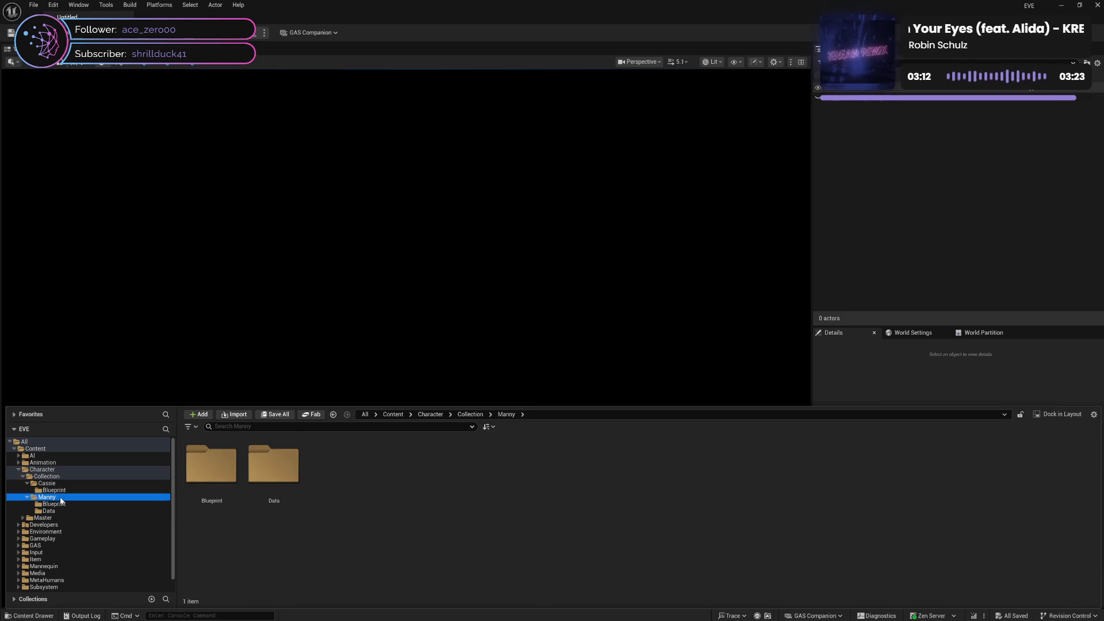
pyautogui.click(27, 498)
# Step: Rename CBP_Cassie to CBP_Quinn and open the character folder now named Quinn
pyautogui.click(58, 490)
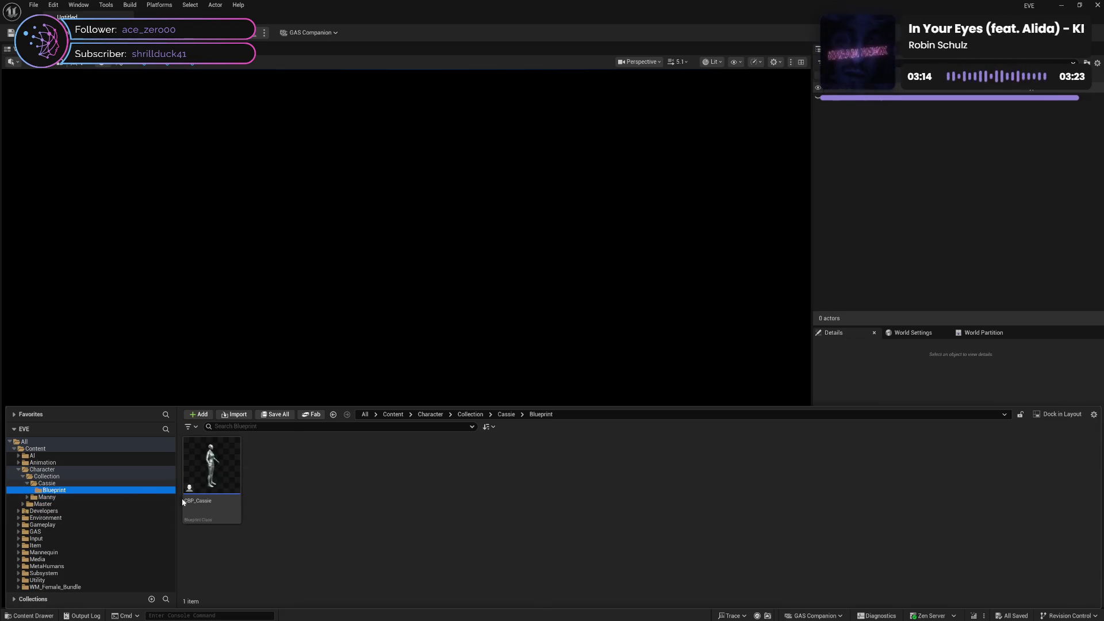
pyautogui.click(213, 510)
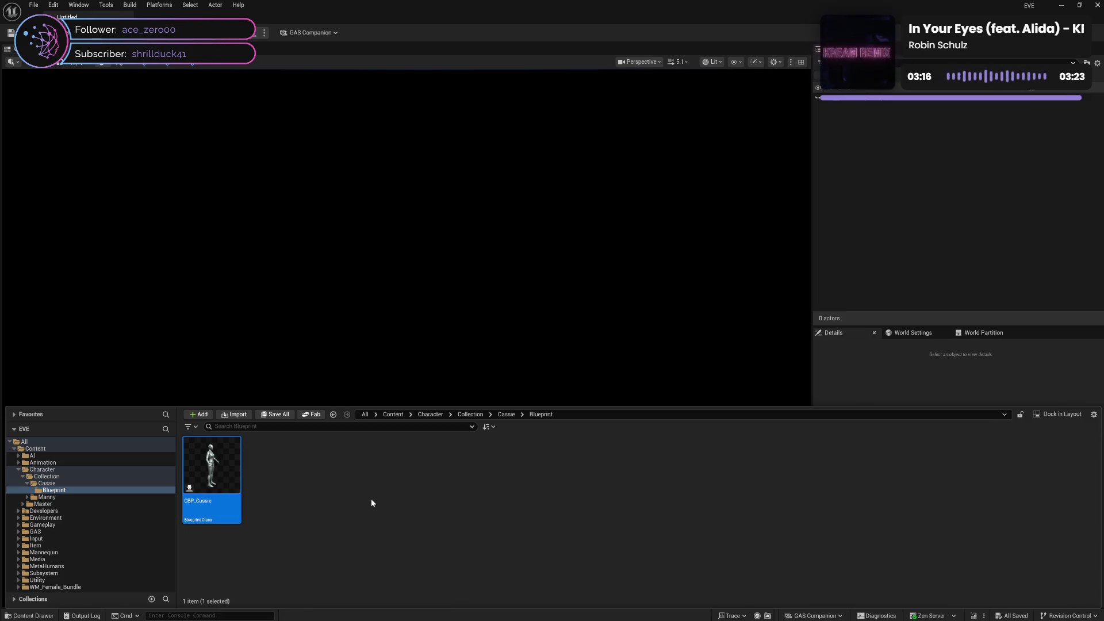
pyautogui.press('F2')
pyautogui.hotkey('shift', 'Left')
pyautogui.hotkey('shift', 'Left')
pyautogui.hotkey('shift', 'Left')
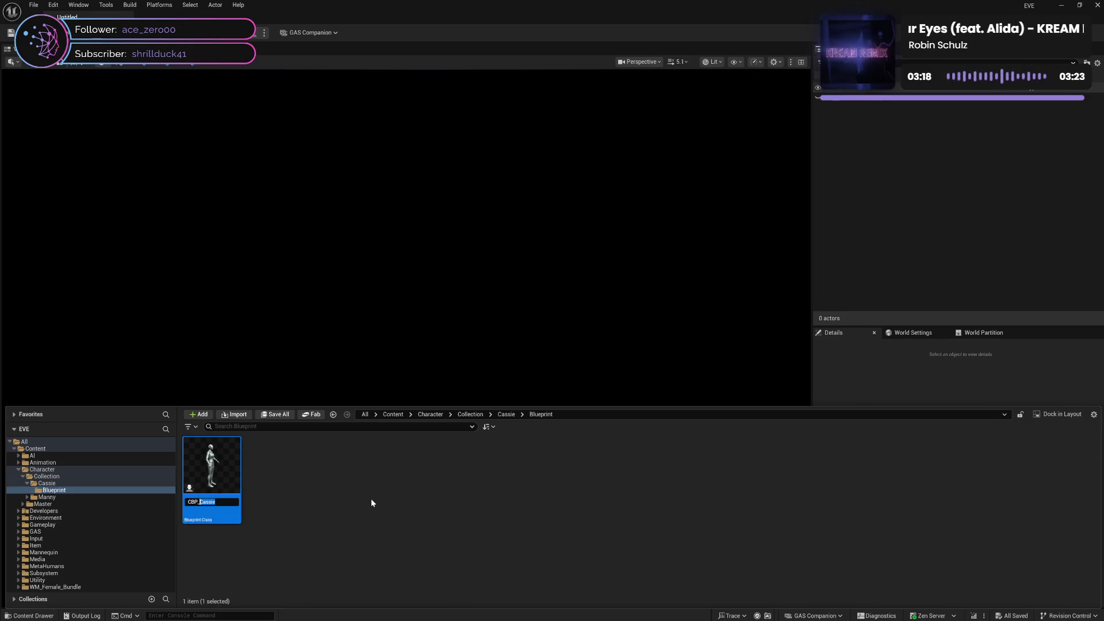
pyautogui.write('Quinn')
pyautogui.press('Return')
pyautogui.click(81, 485)
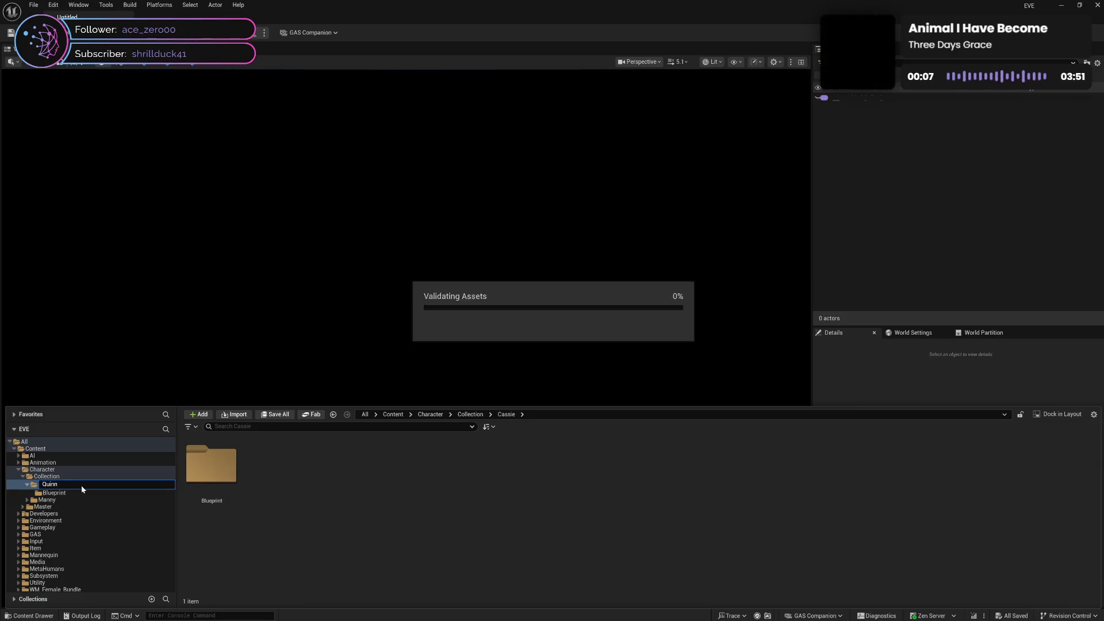
pyautogui.click(52, 489)
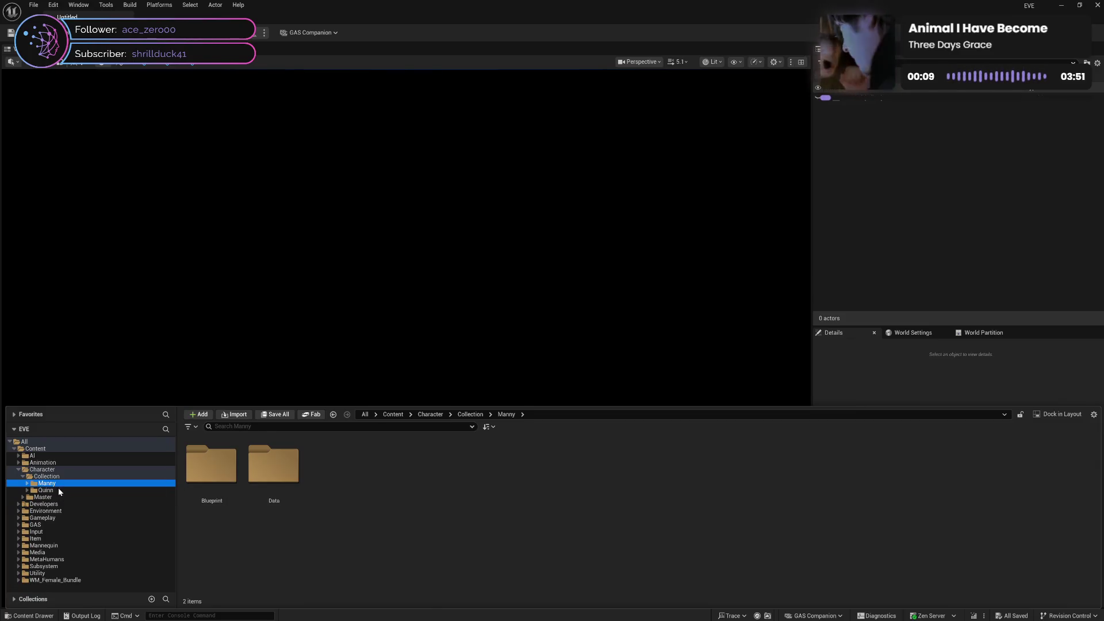
# Step: Expand Gameplay > Collection > World > Map > D01 and open the MAP_D01 level
pyautogui.click(25, 476)
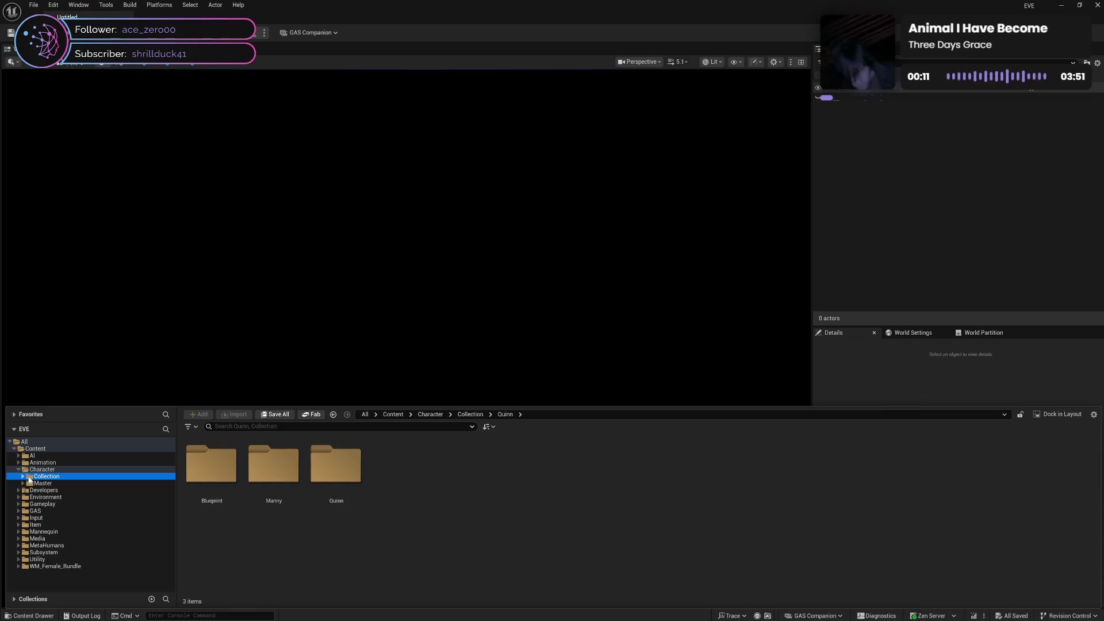
pyautogui.click(19, 470)
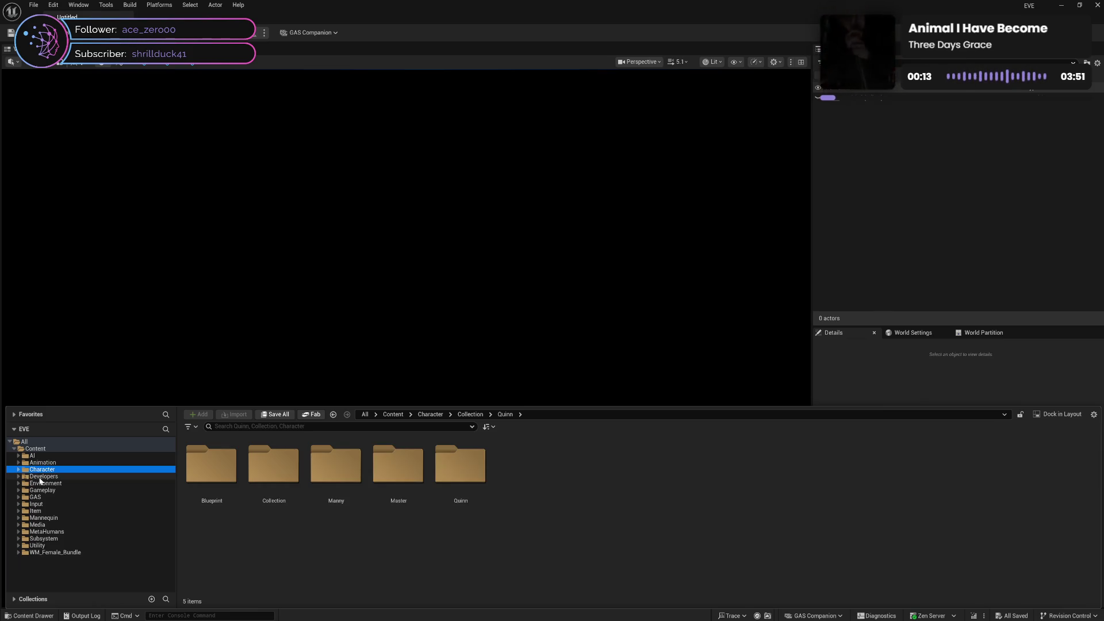
pyautogui.click(38, 476)
pyautogui.click(38, 483)
pyautogui.click(38, 490)
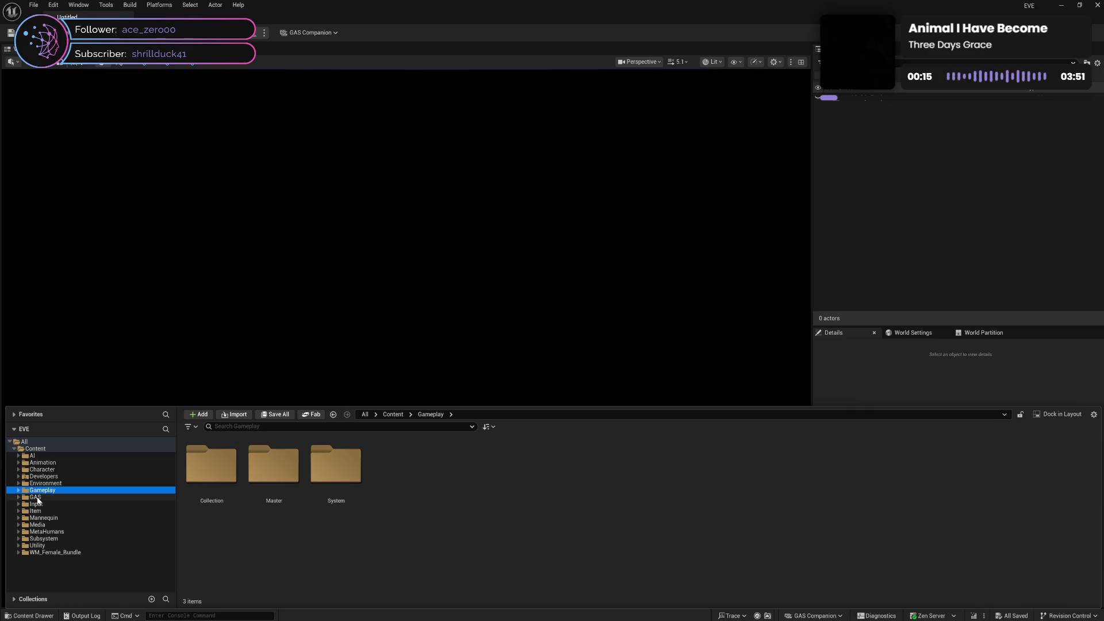
pyautogui.click(36, 497)
pyautogui.click(18, 490)
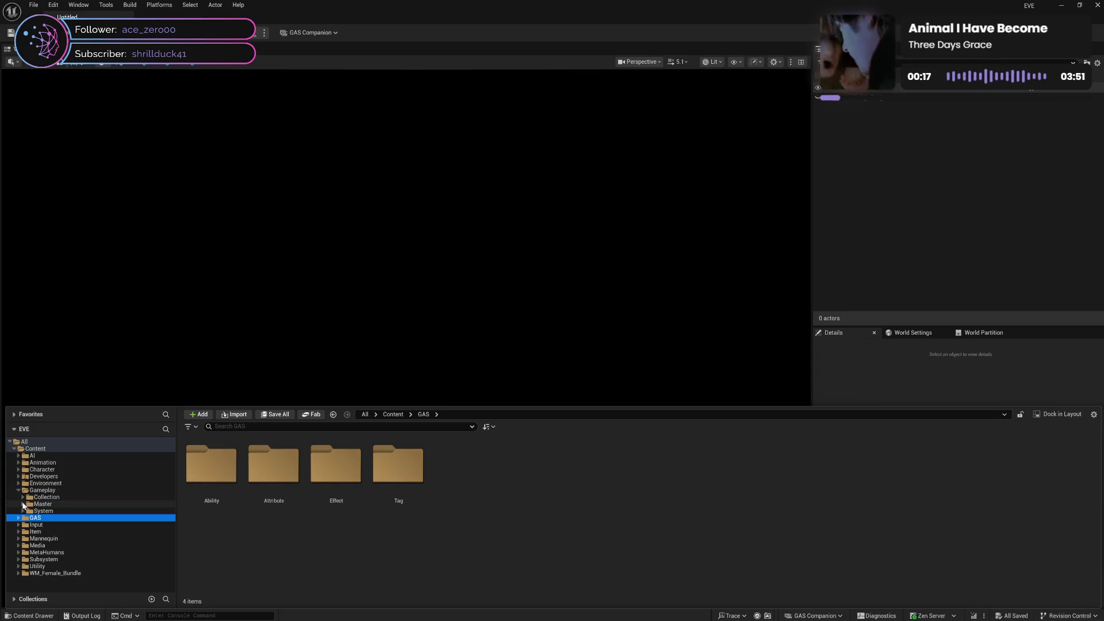
pyautogui.click(23, 496)
pyautogui.click(27, 532)
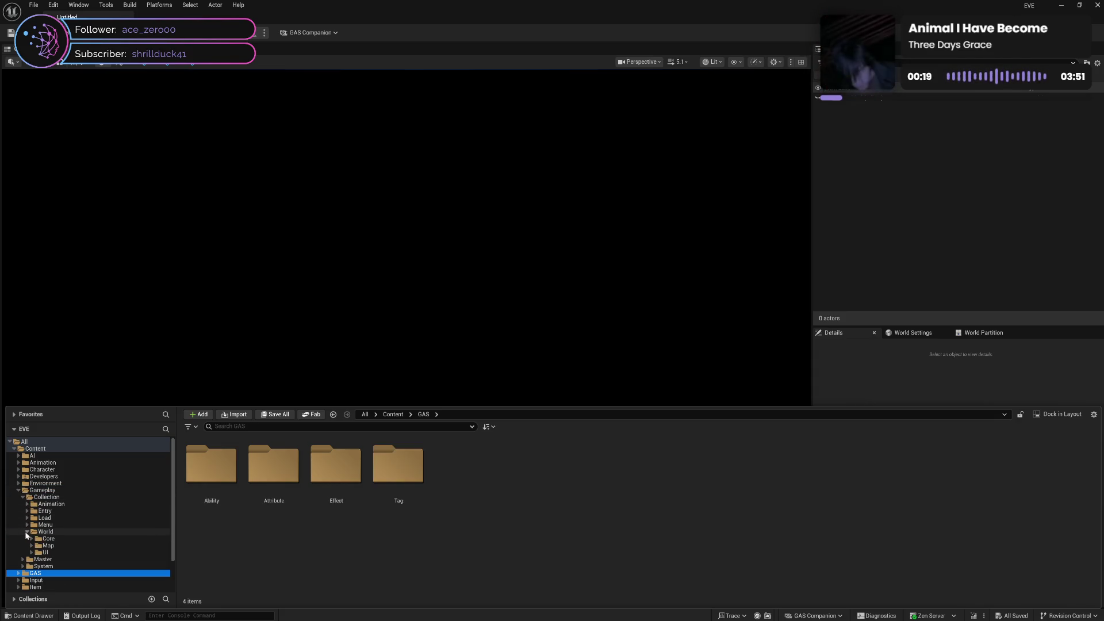
pyautogui.click(31, 546)
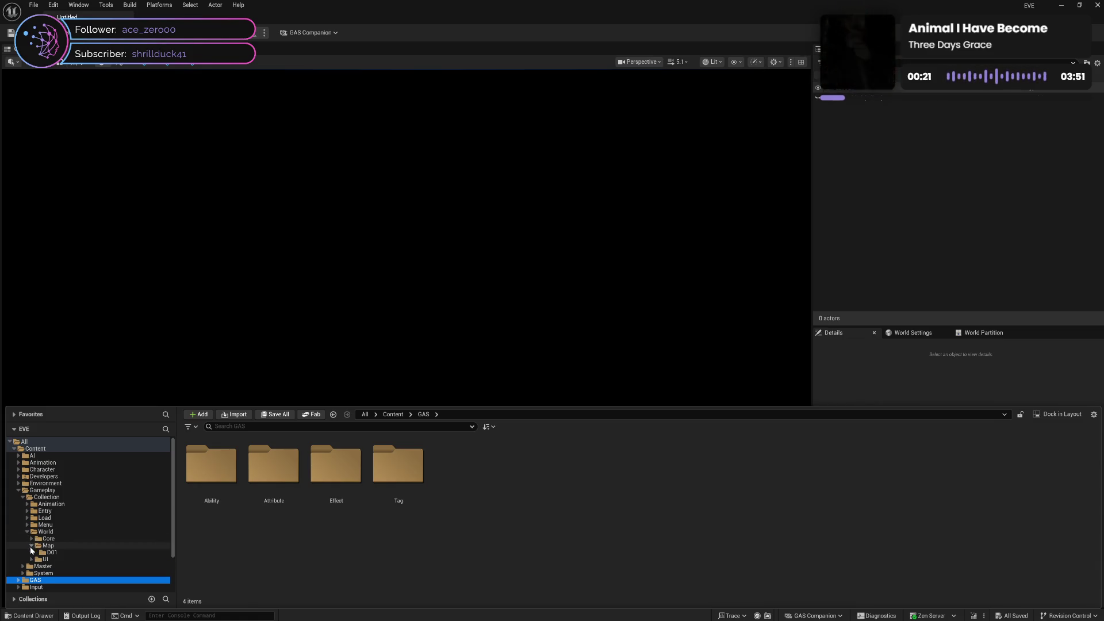
pyautogui.click(52, 551)
pyautogui.doubleClick(223, 514)
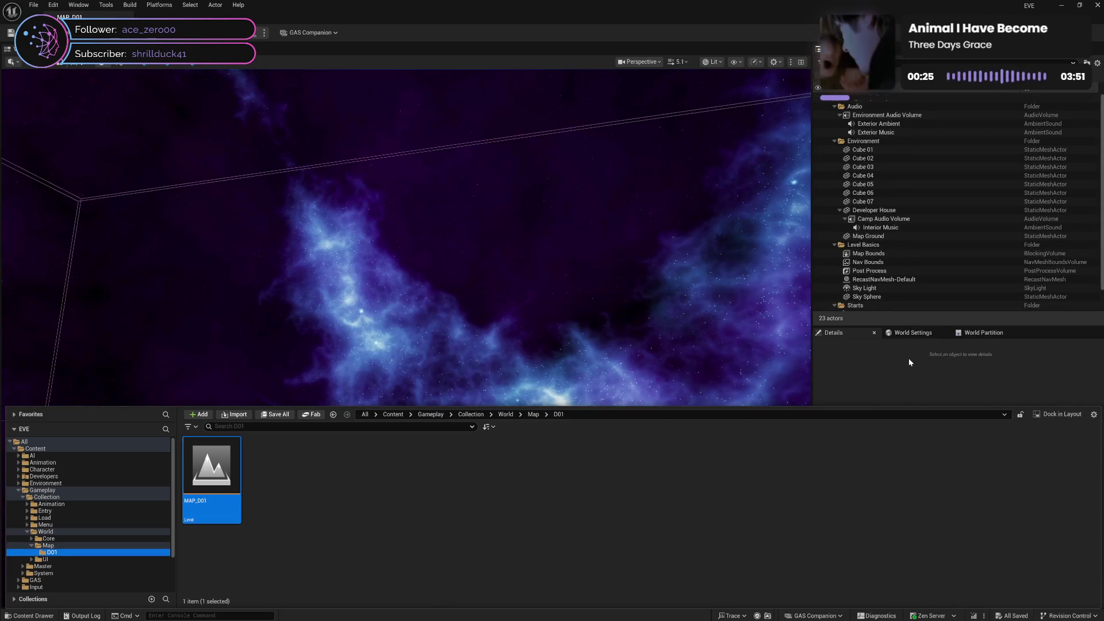
# Step: Compare the two start flags in MAP_D01 and select AI Start 01
pyautogui.click(909, 345)
pyautogui.click(907, 336)
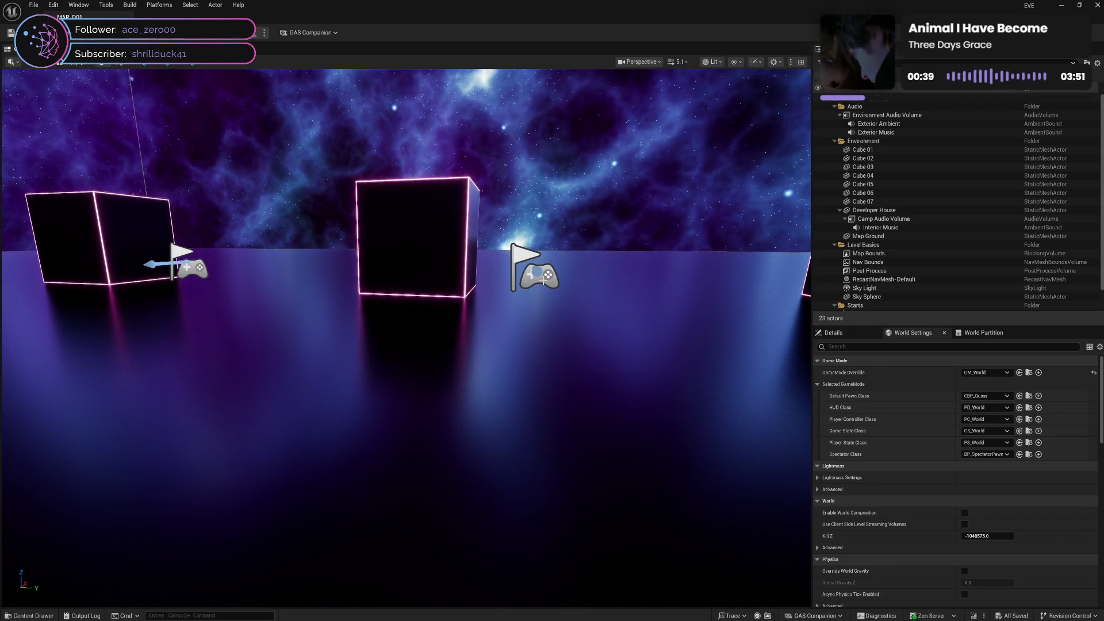
pyautogui.click(535, 279)
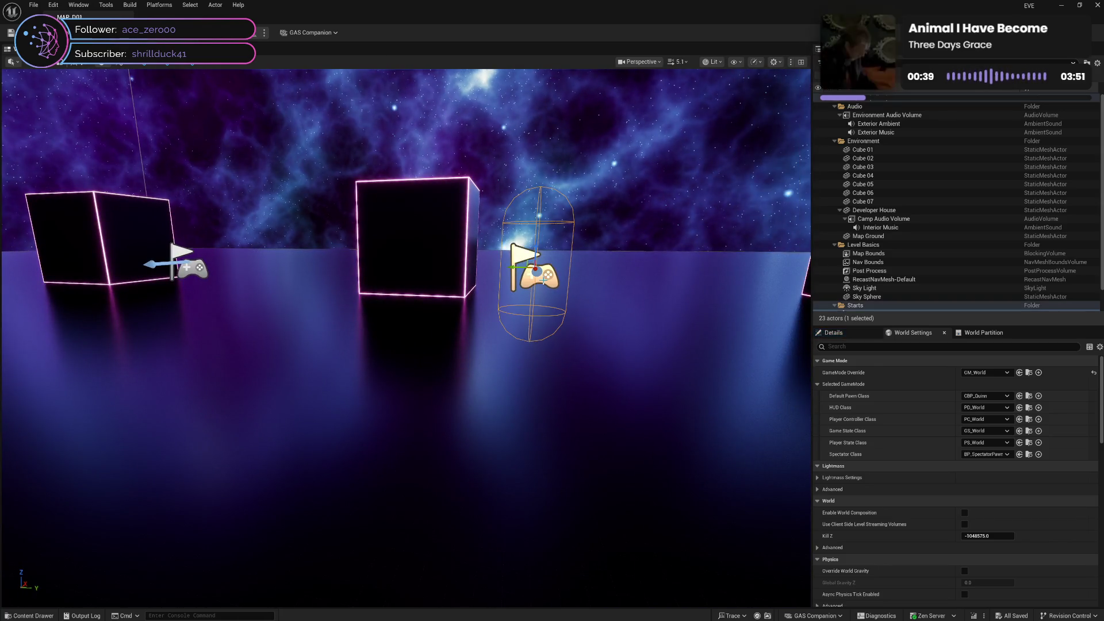
pyautogui.click(843, 335)
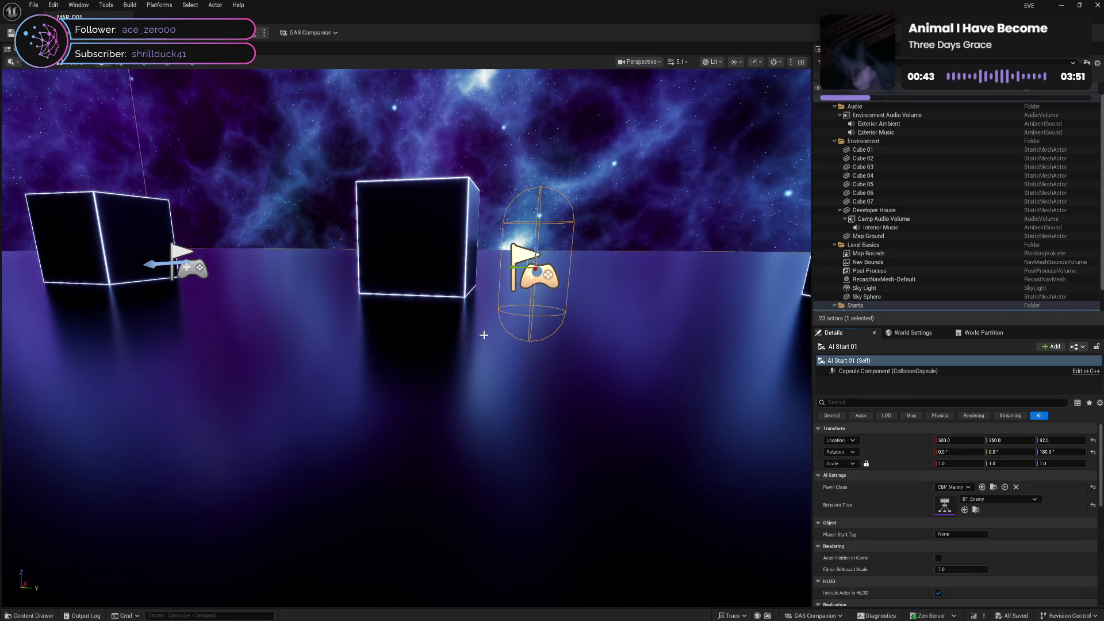
pyautogui.click(185, 266)
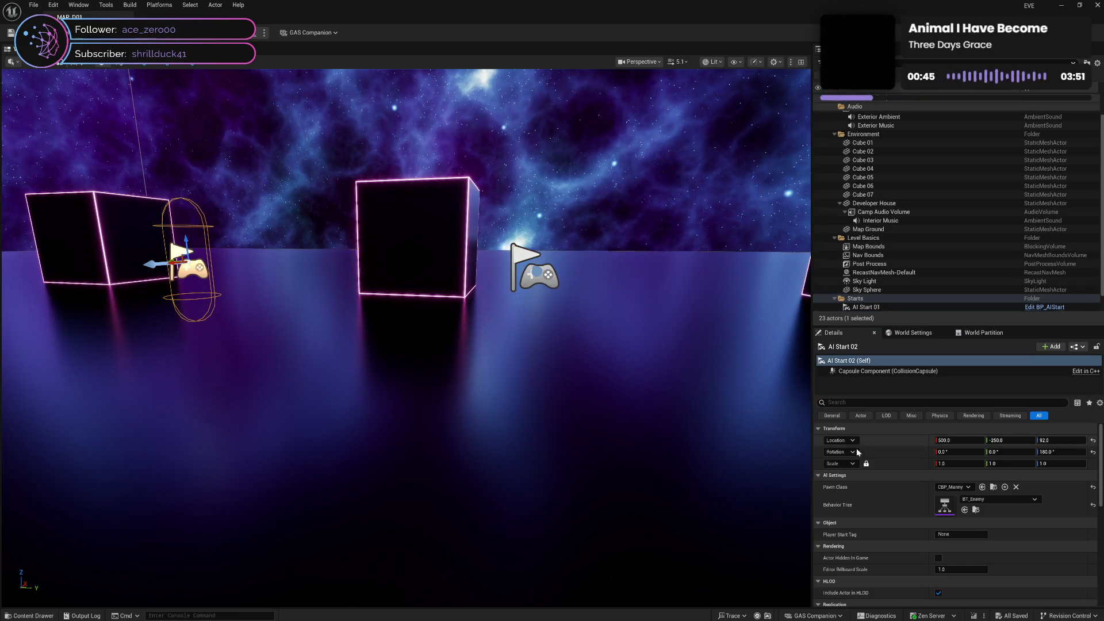
pyautogui.click(537, 275)
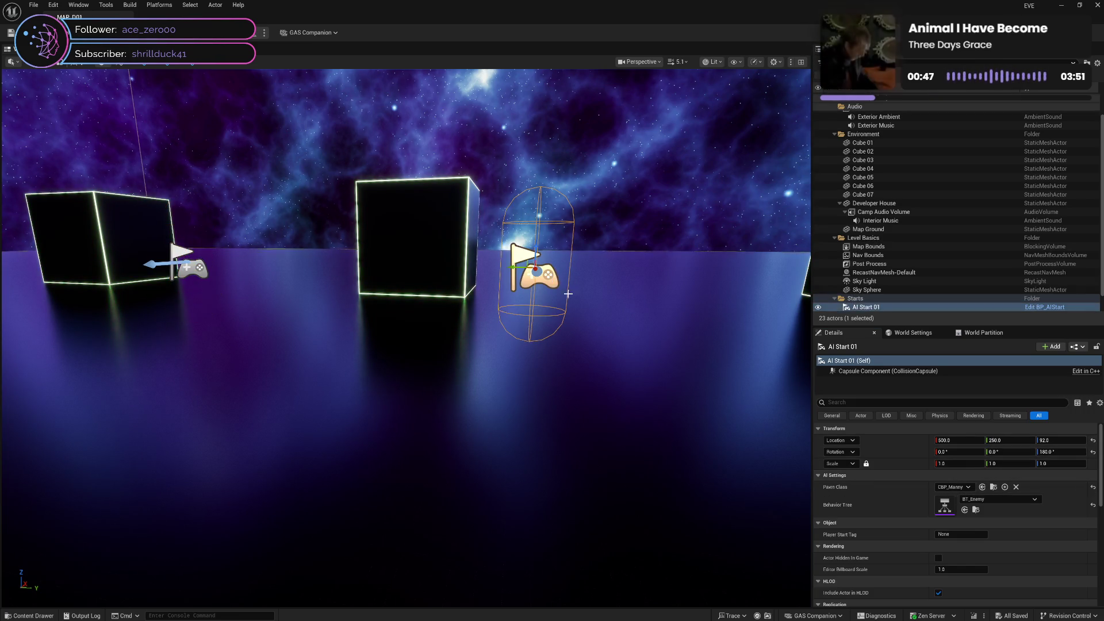
# Step: Set AI Start 01's Pawn Class to CBP_Quinn and save the MAP_D01 level
pyautogui.click(958, 488)
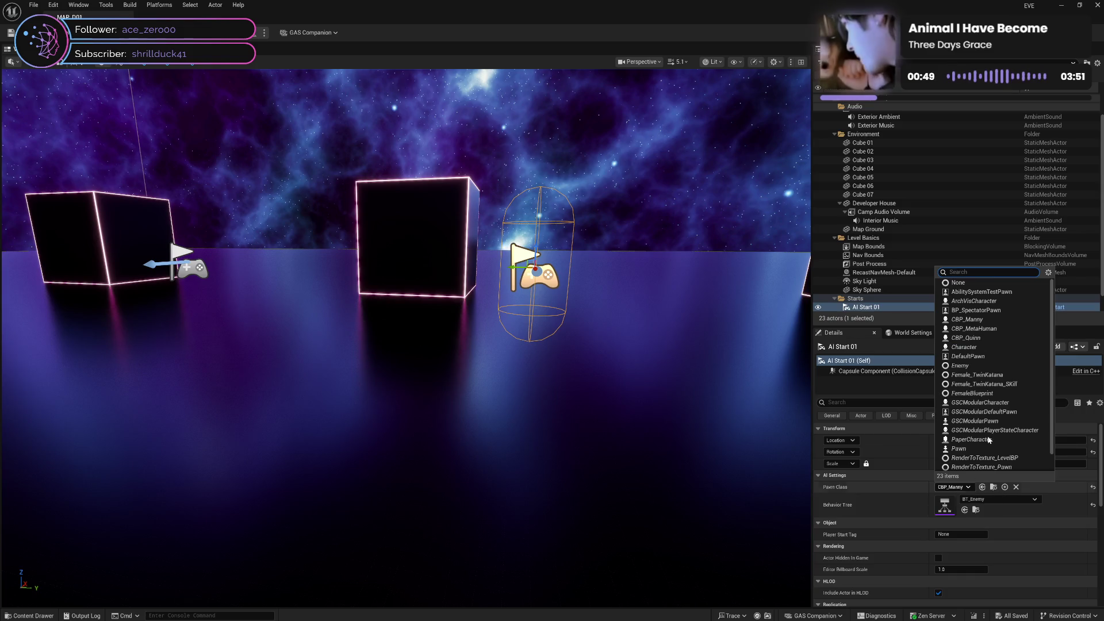
pyautogui.click(986, 339)
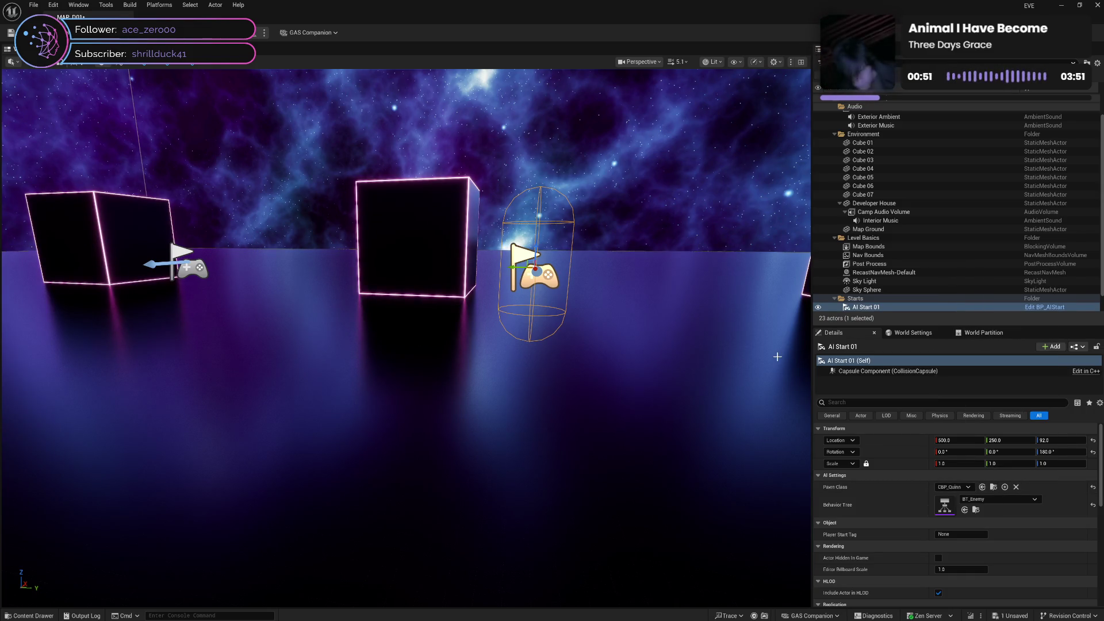
pyautogui.click(1010, 616)
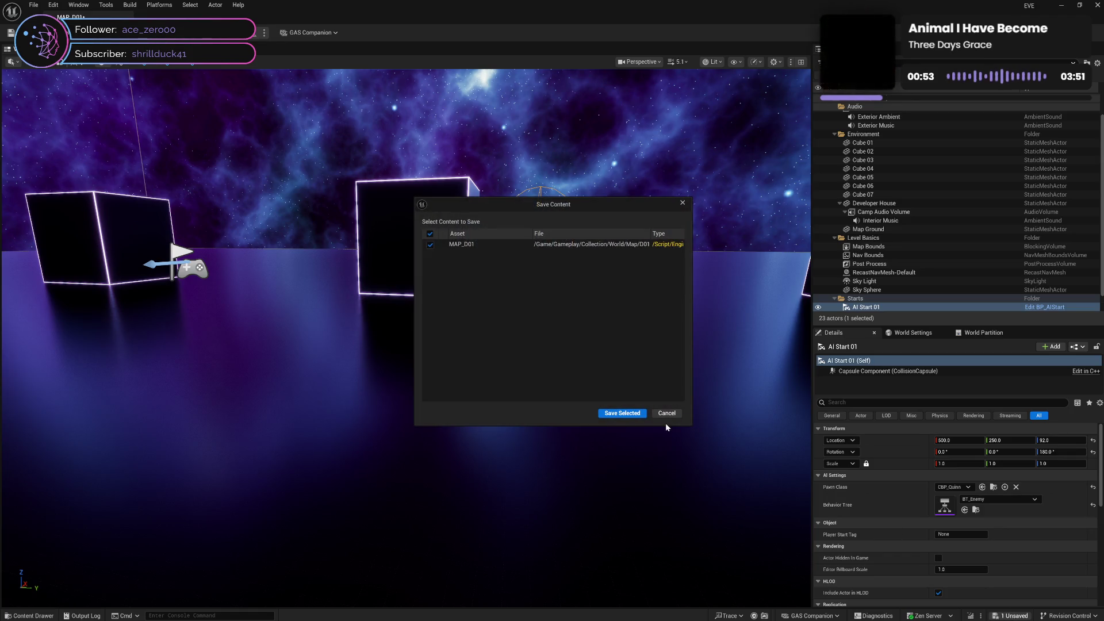
pyautogui.click(624, 413)
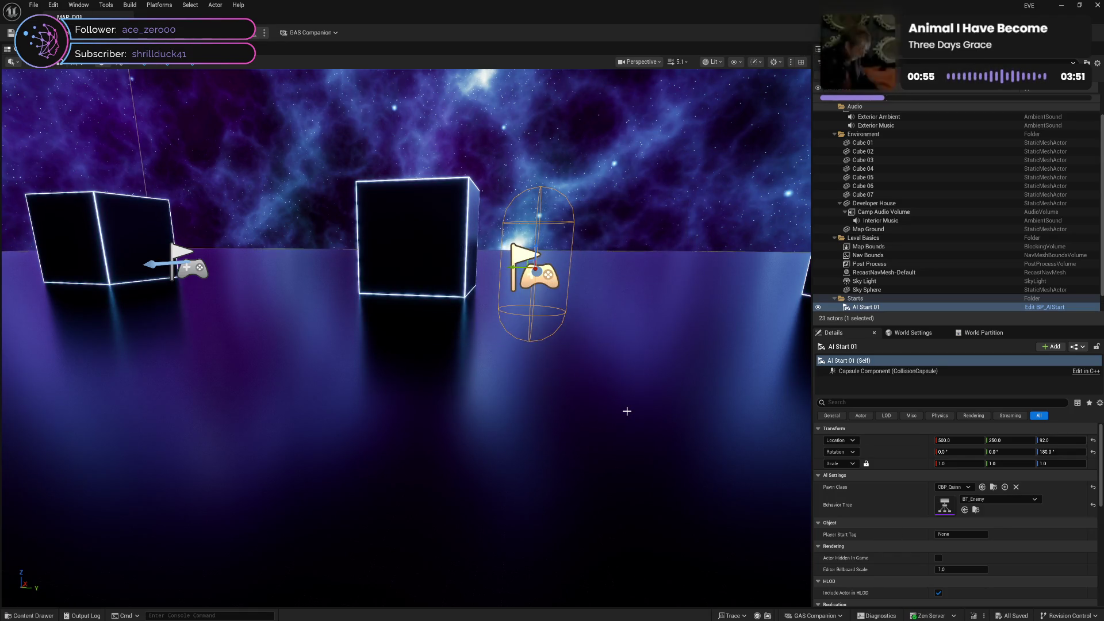
pyautogui.click(193, 267)
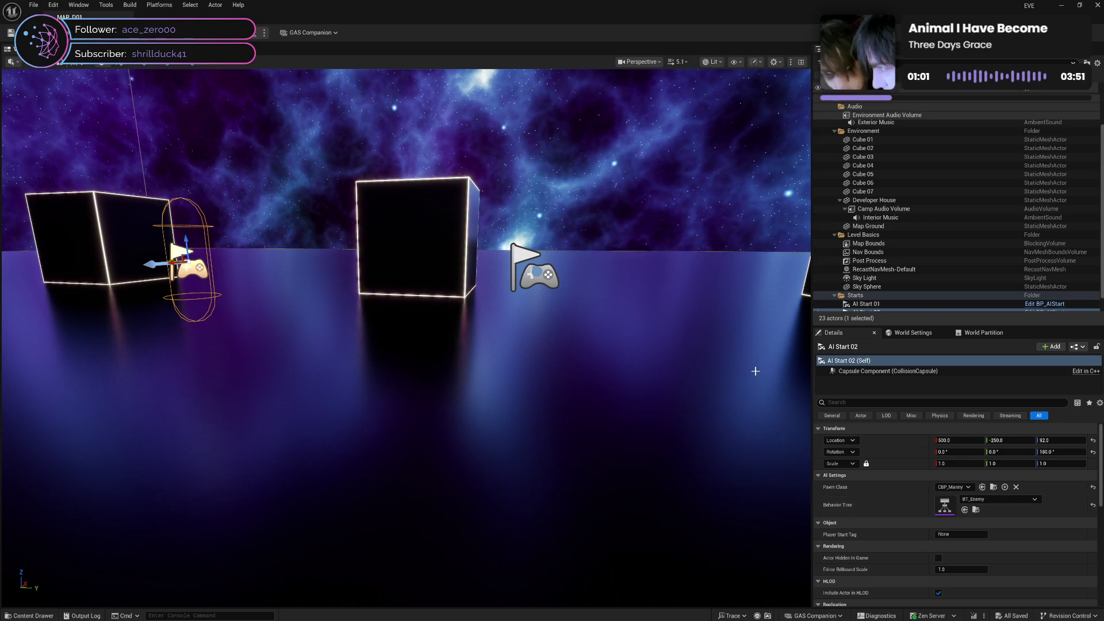
pyautogui.moveTo(696, 311); pyautogui.dragTo(695, 311)
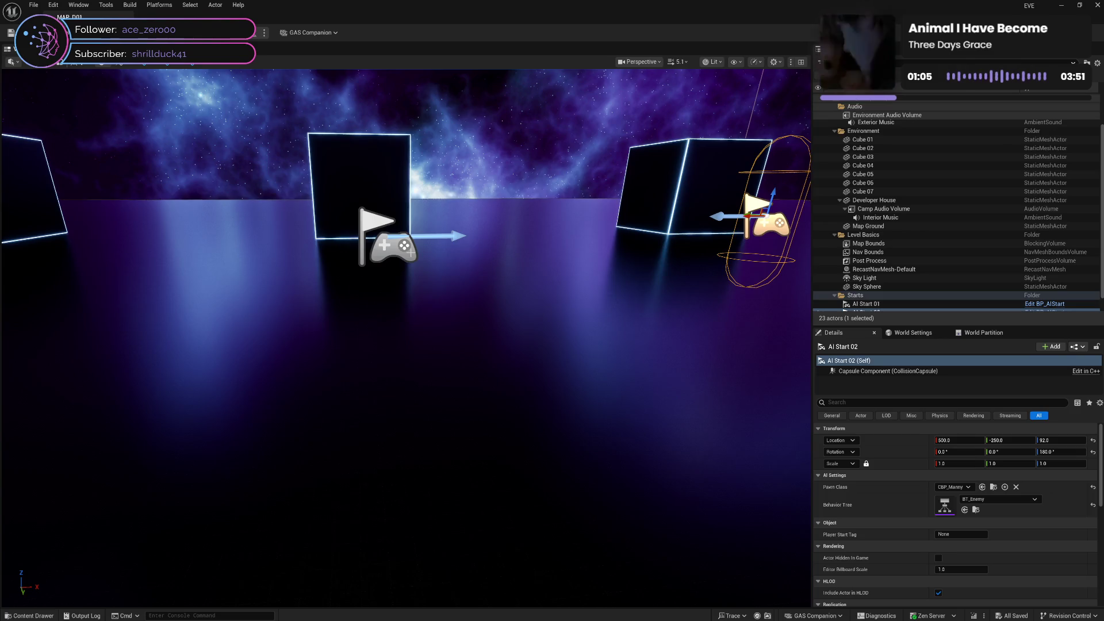
pyautogui.click(410, 251)
pyautogui.moveTo(502, 367); pyautogui.dragTo(518, 388)
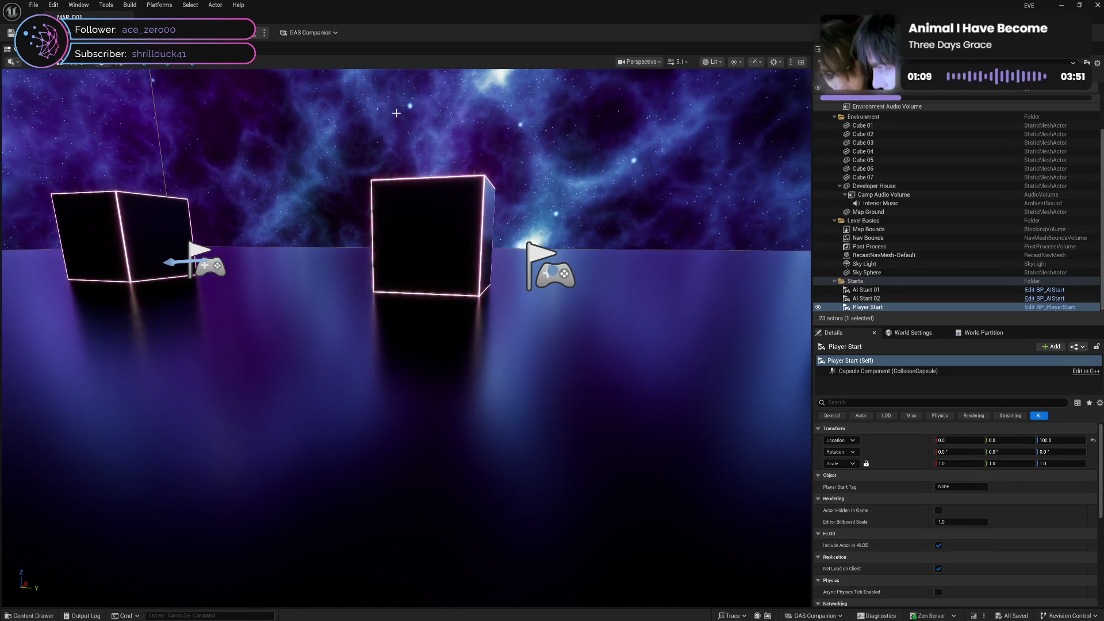
pyautogui.click(34, 5)
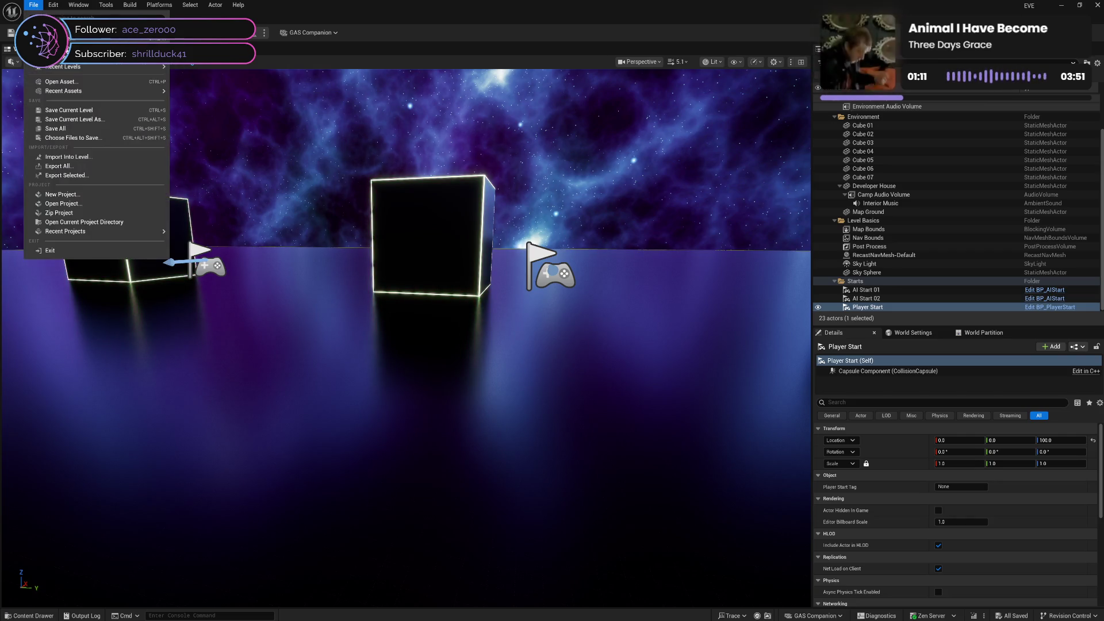
# Step: Open MAP_A01 from Recent Levels and frame the two idle characters
pyautogui.moveTo(115, 66)
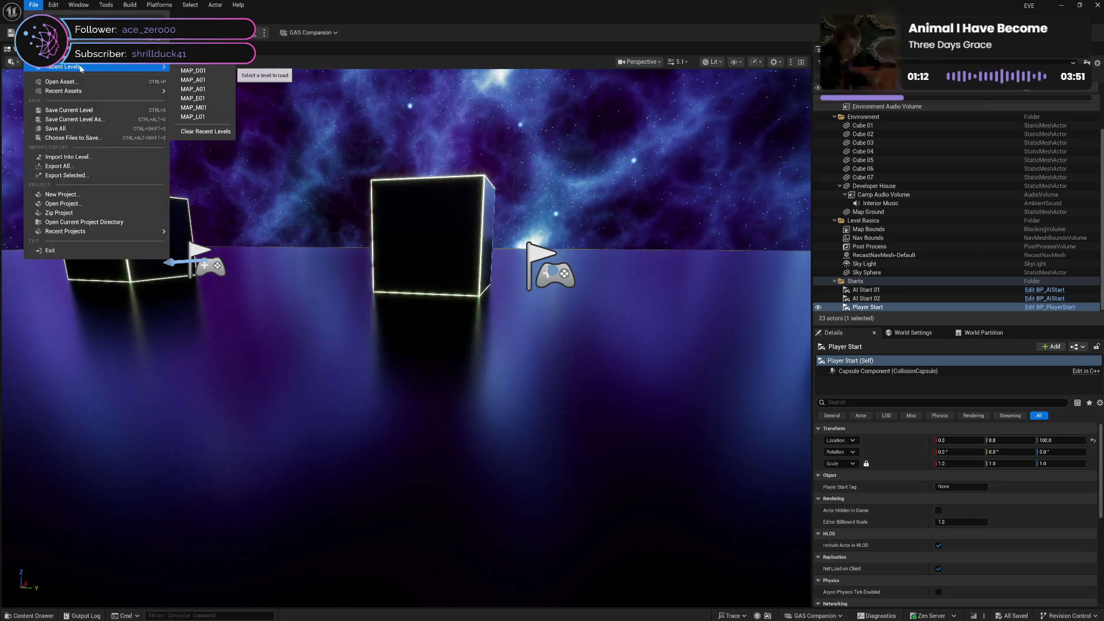
pyautogui.click(208, 80)
pyautogui.moveTo(401, 242); pyautogui.dragTo(401, 241)
pyautogui.moveTo(372, 323); pyautogui.dragTo(372, 324)
pyautogui.hotkey('ctrl', 'space')
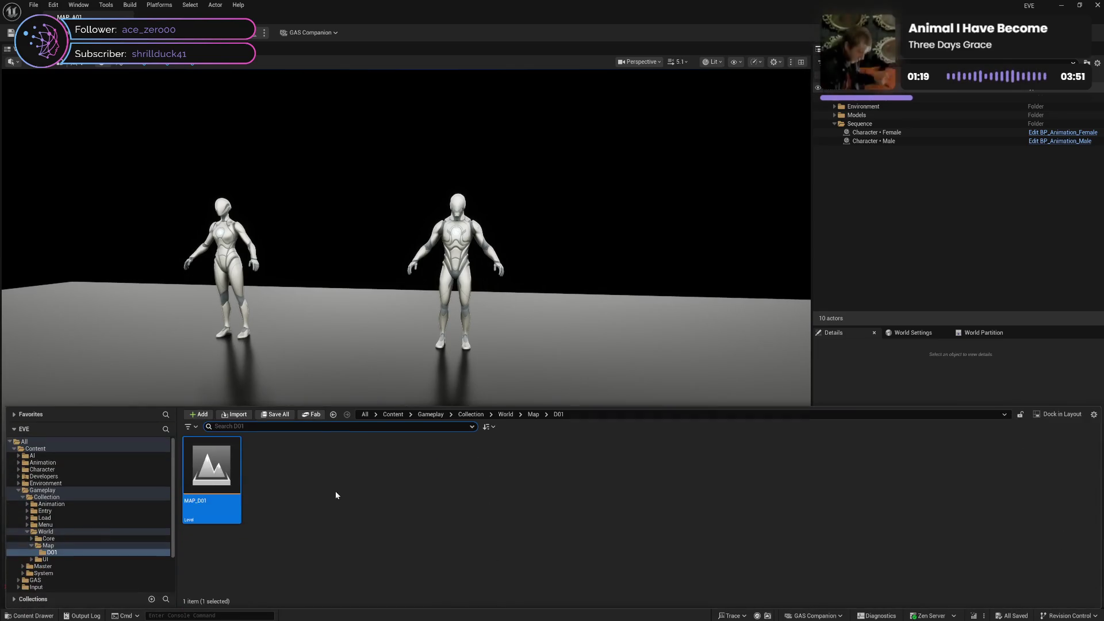
# Step: Collapse the Map tree, browse the Gameplay subfolders, and delete the MetaHumans folder
pyautogui.click(31, 545)
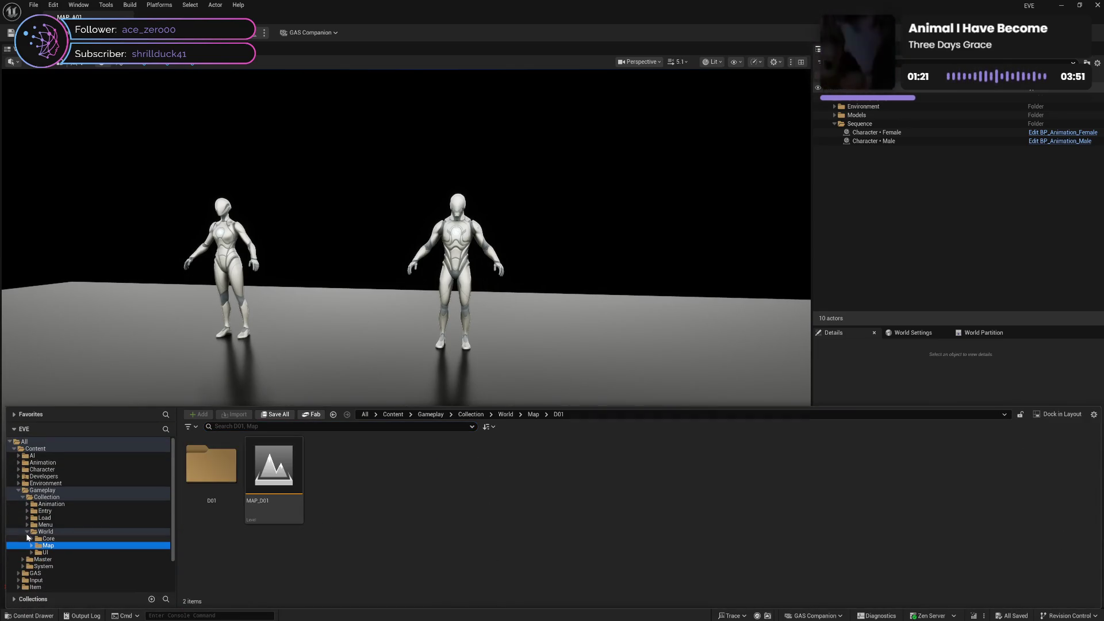
pyautogui.click(26, 531)
pyautogui.click(34, 497)
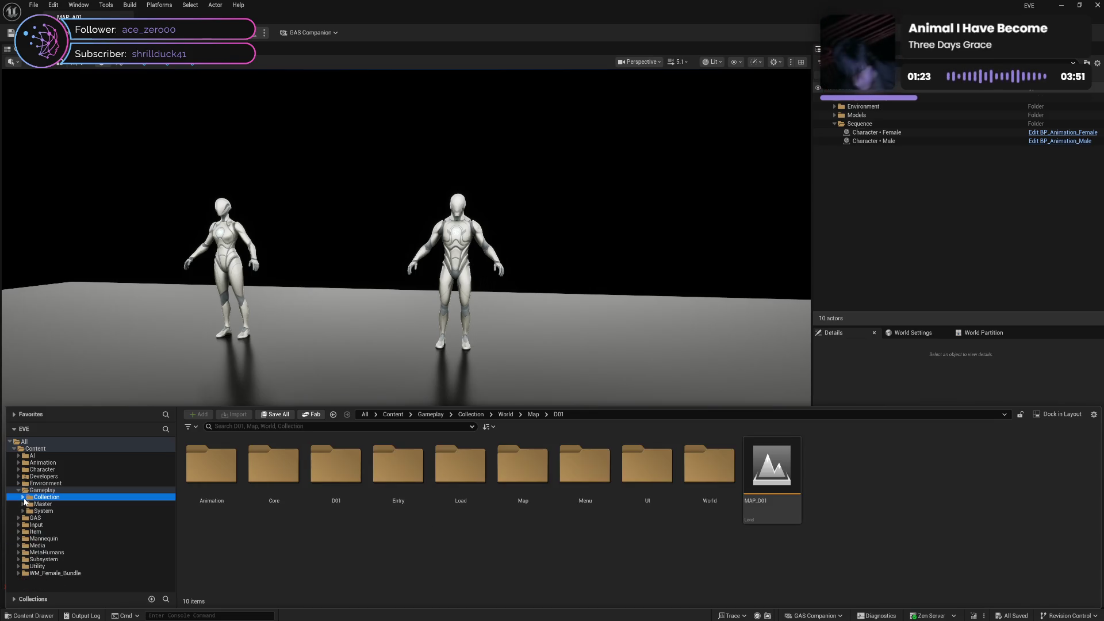
pyautogui.click(37, 489)
pyautogui.click(36, 503)
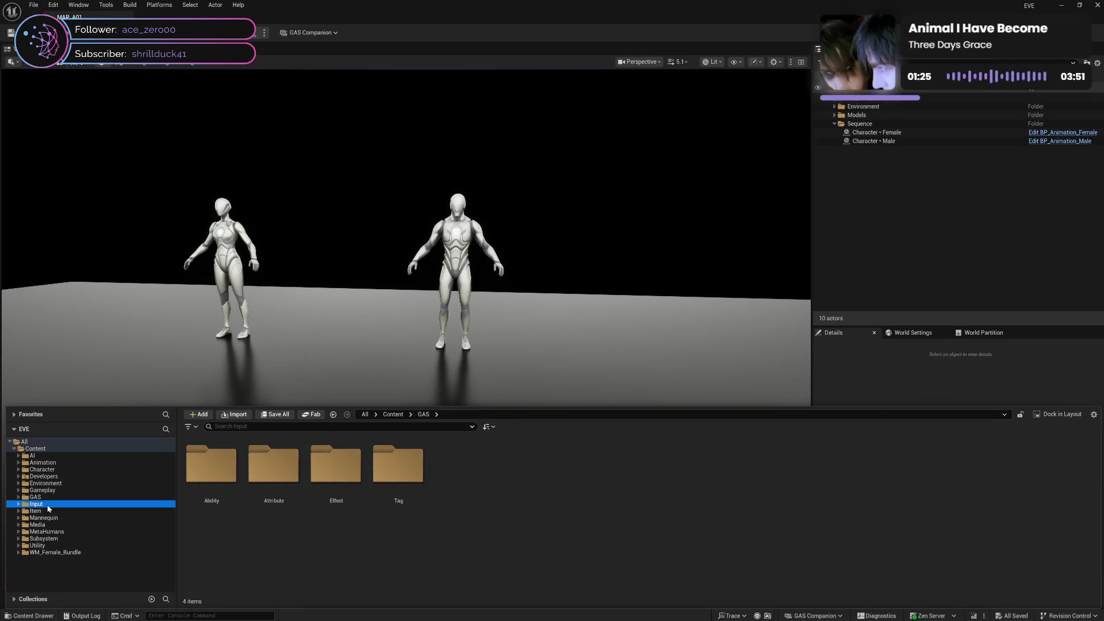
pyautogui.click(36, 511)
pyautogui.click(64, 518)
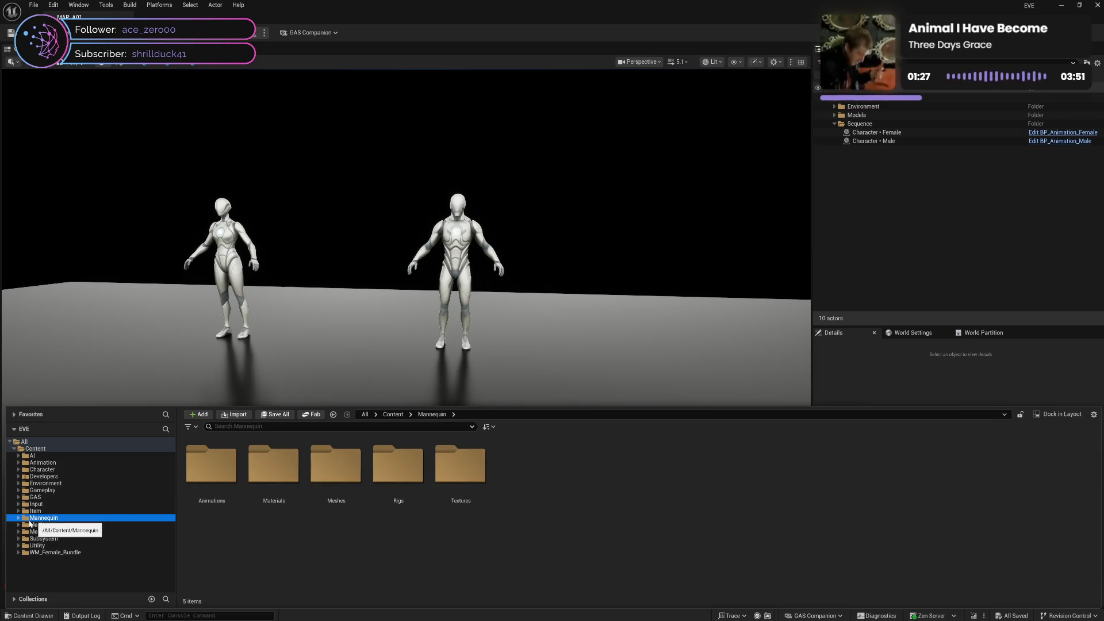
pyautogui.click(43, 531)
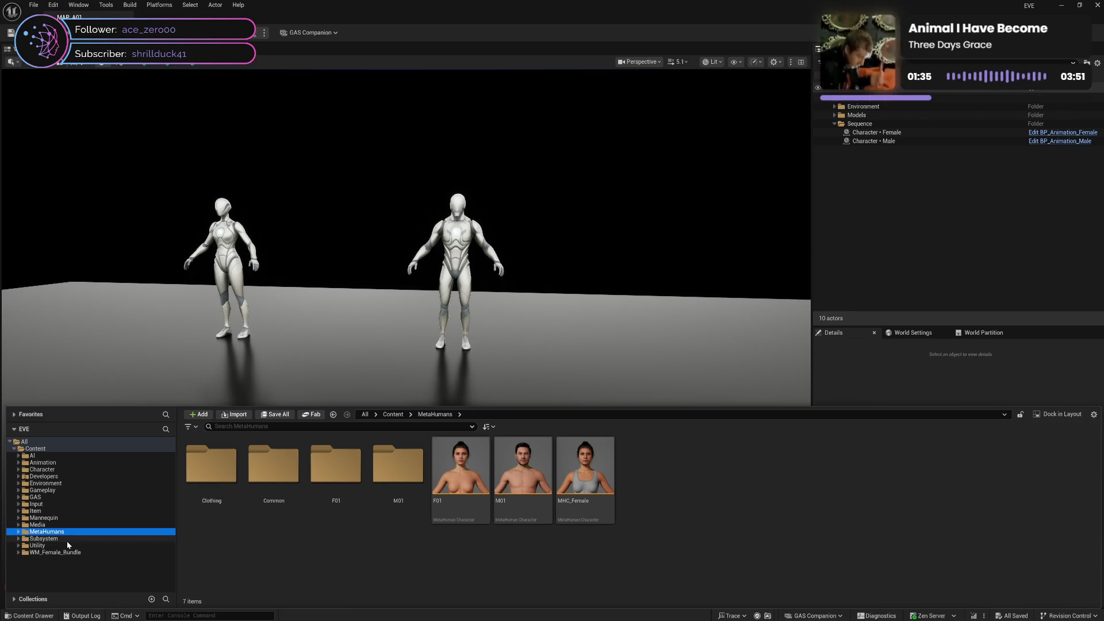
pyautogui.click(75, 538)
pyautogui.press('Up')
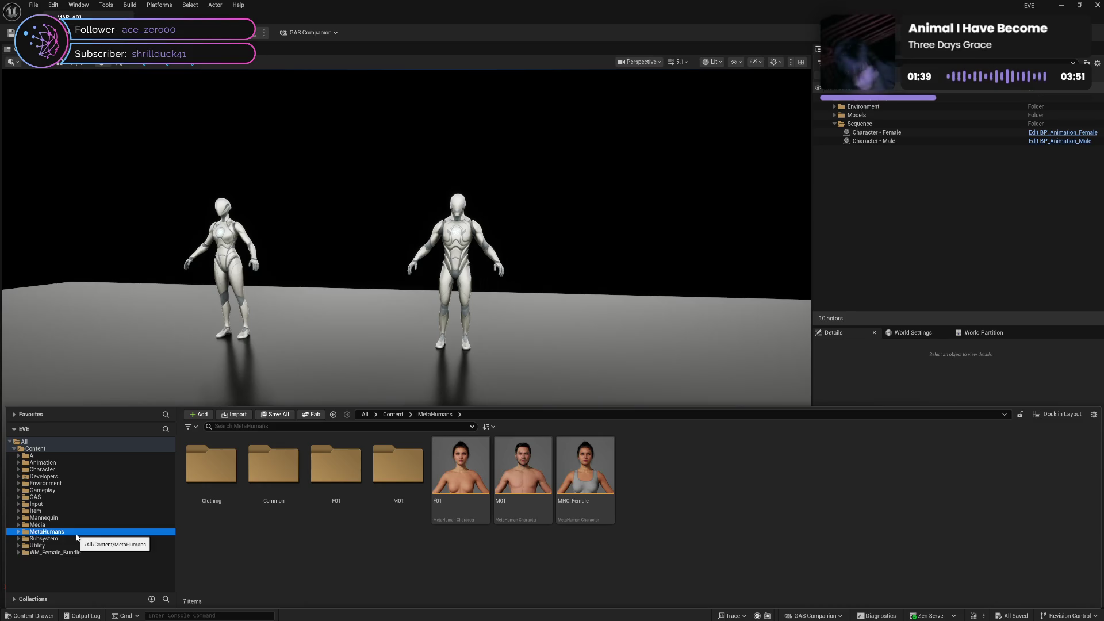
pyautogui.press('Delete')
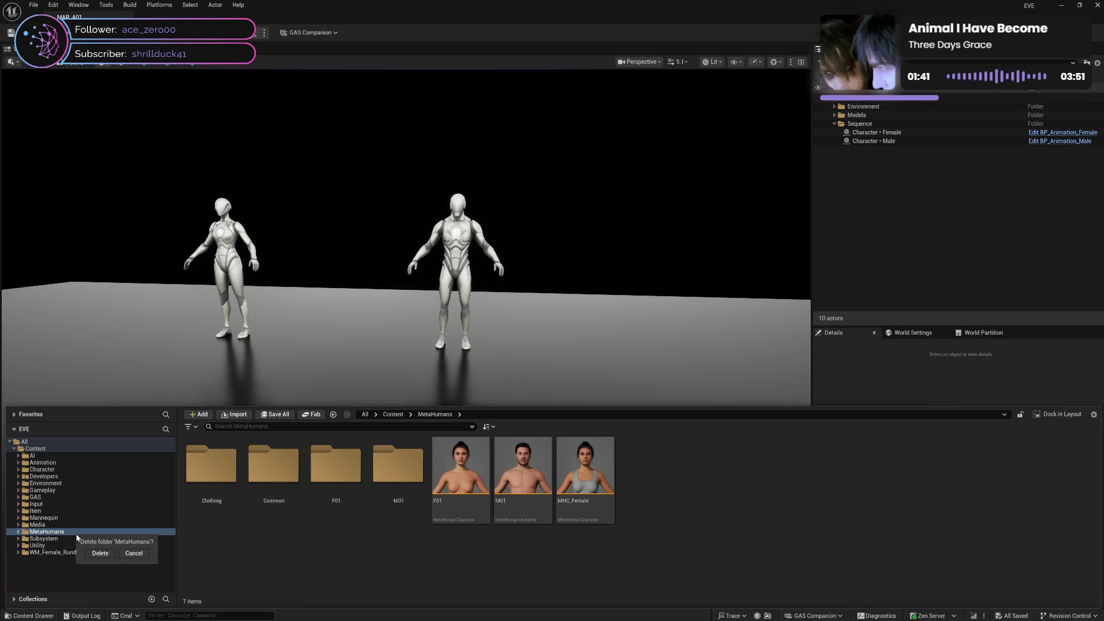
# Step: Confirm deletion of the MetaHumans folder and accept loading its 832 assets
pyautogui.click(96, 552)
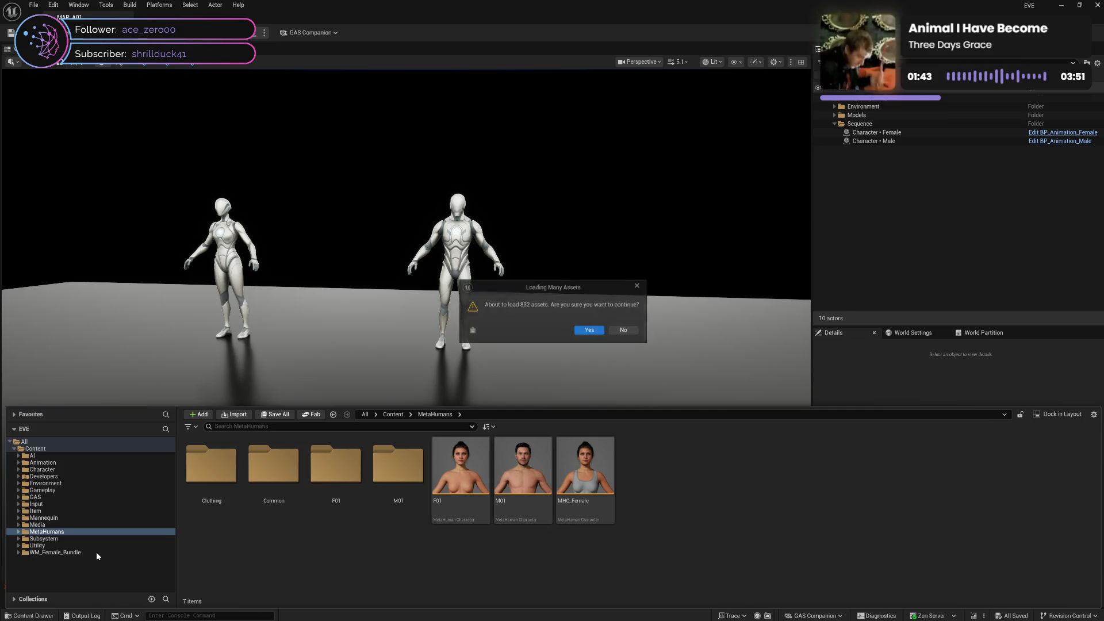
pyautogui.click(591, 331)
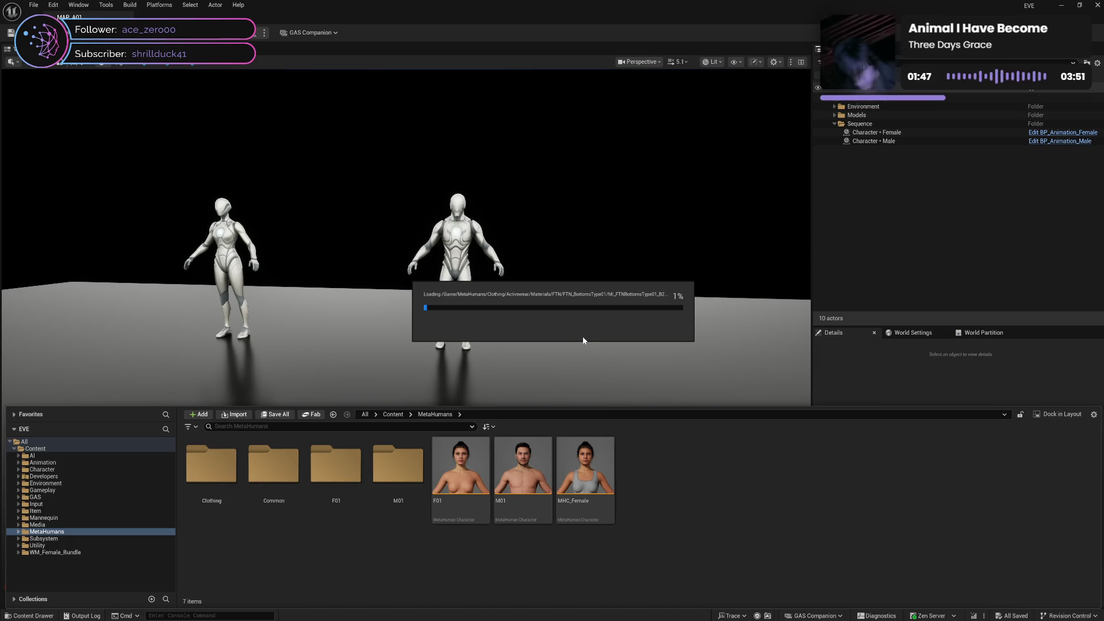
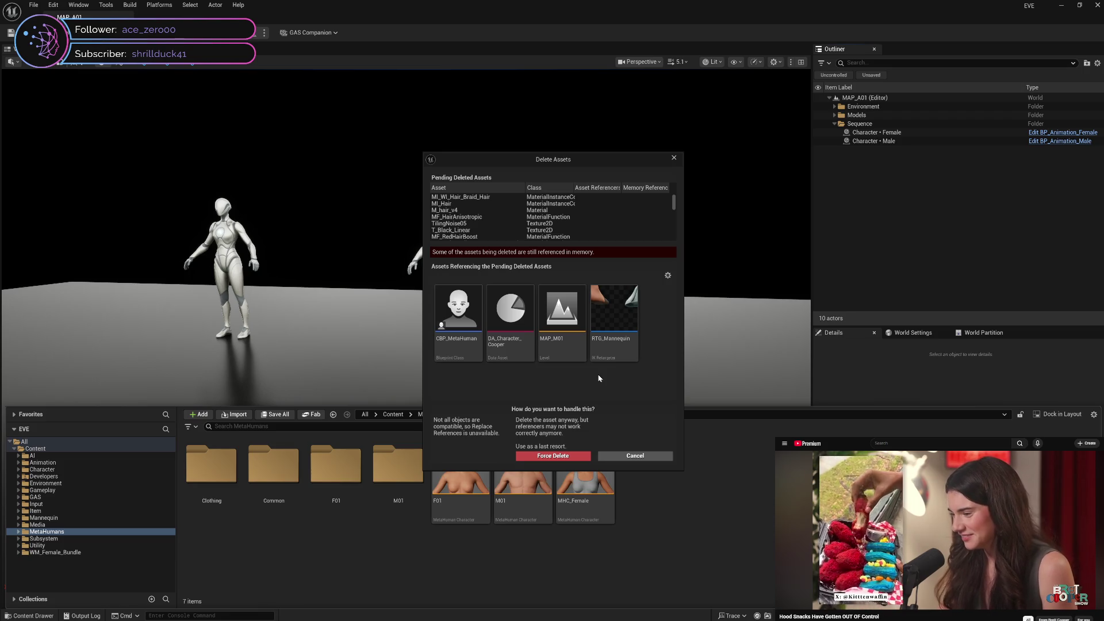
# Step: Cancel the MetaHumans asset deletion, load MAP_M01 from Recent Levels, and select NewBlueprint
pyautogui.click(635, 455)
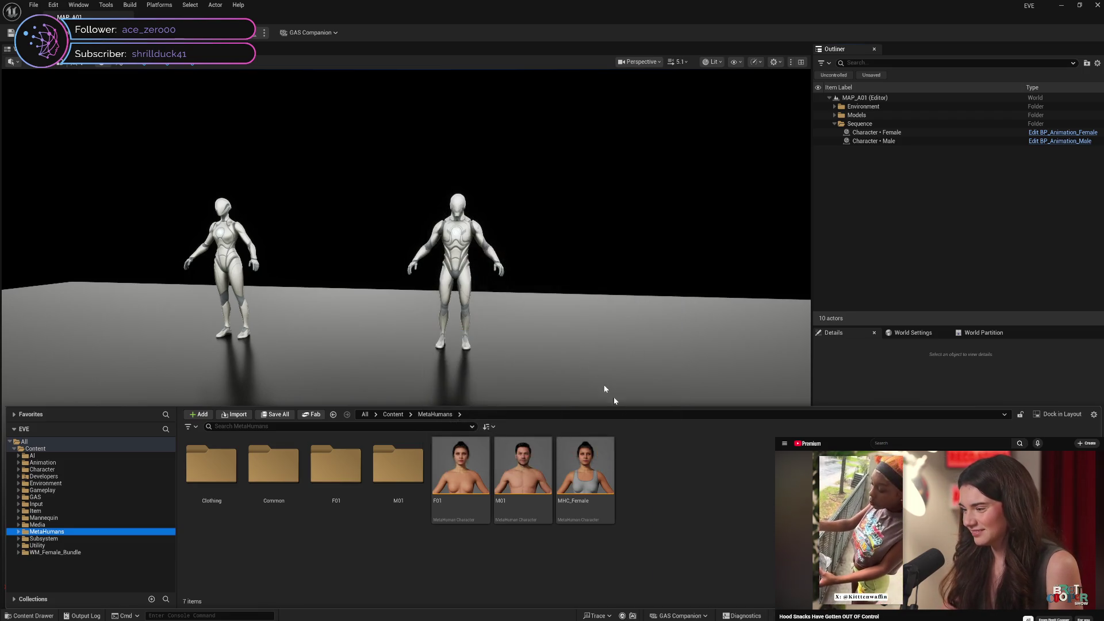
pyautogui.click(33, 5)
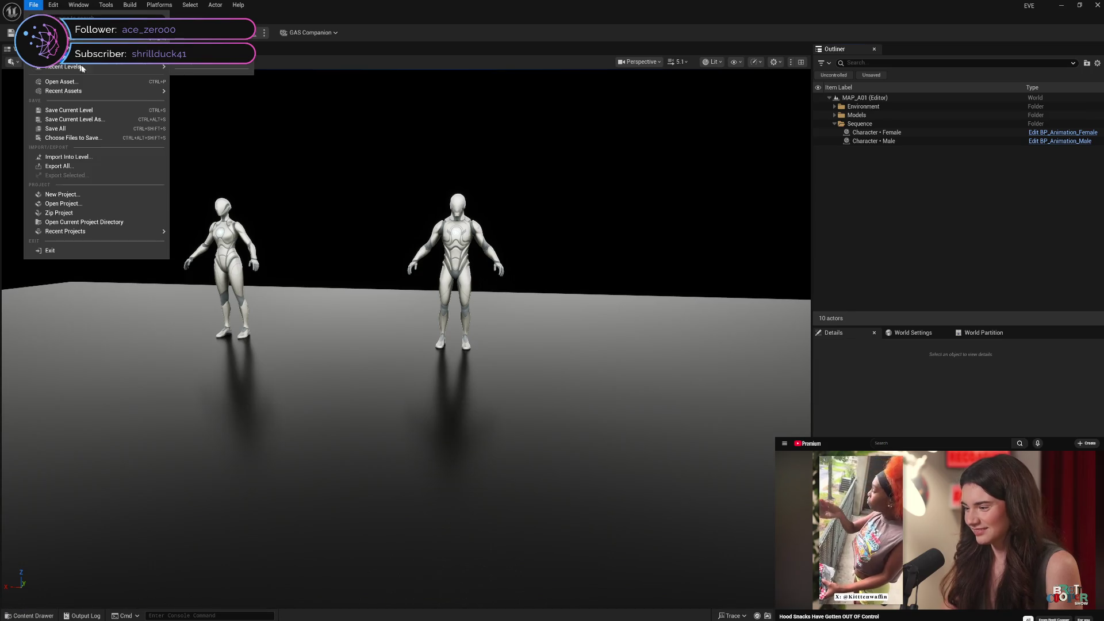
pyautogui.moveTo(86, 69)
pyautogui.click(216, 105)
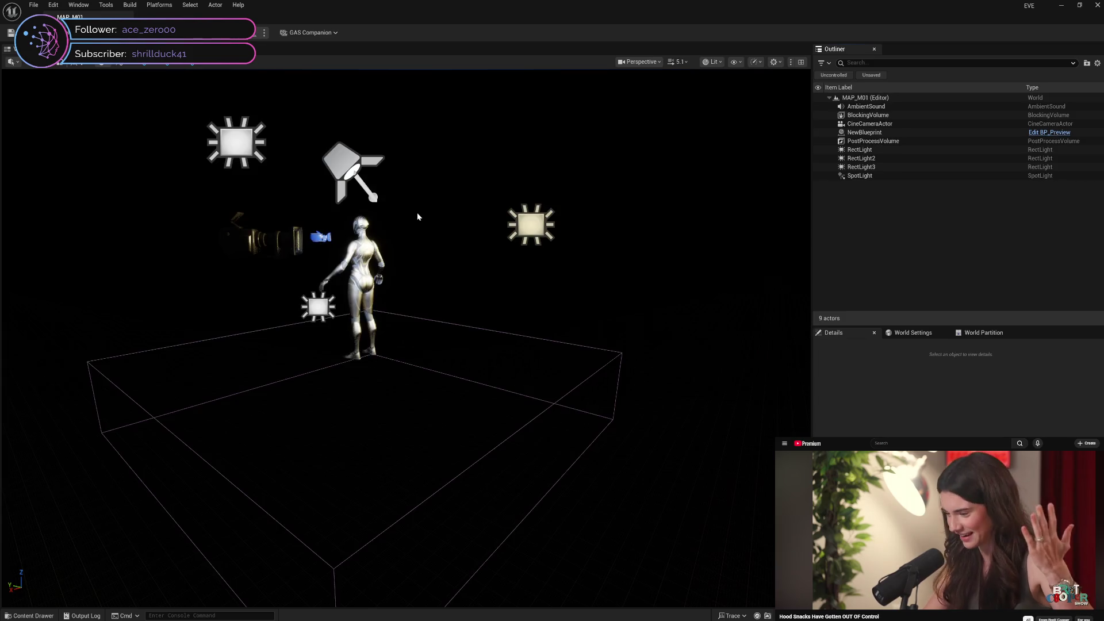
pyautogui.click(371, 248)
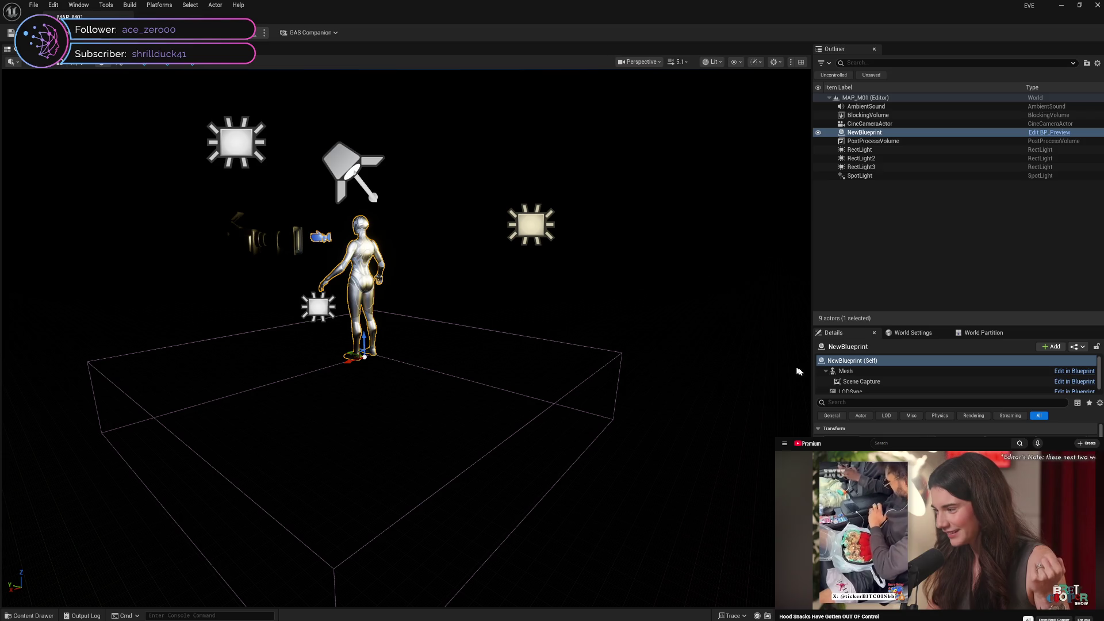
# Step: Display the MAP_M01 World Settings with its Game Mode overrides, then bring up the Content Drawer
pyautogui.click(898, 334)
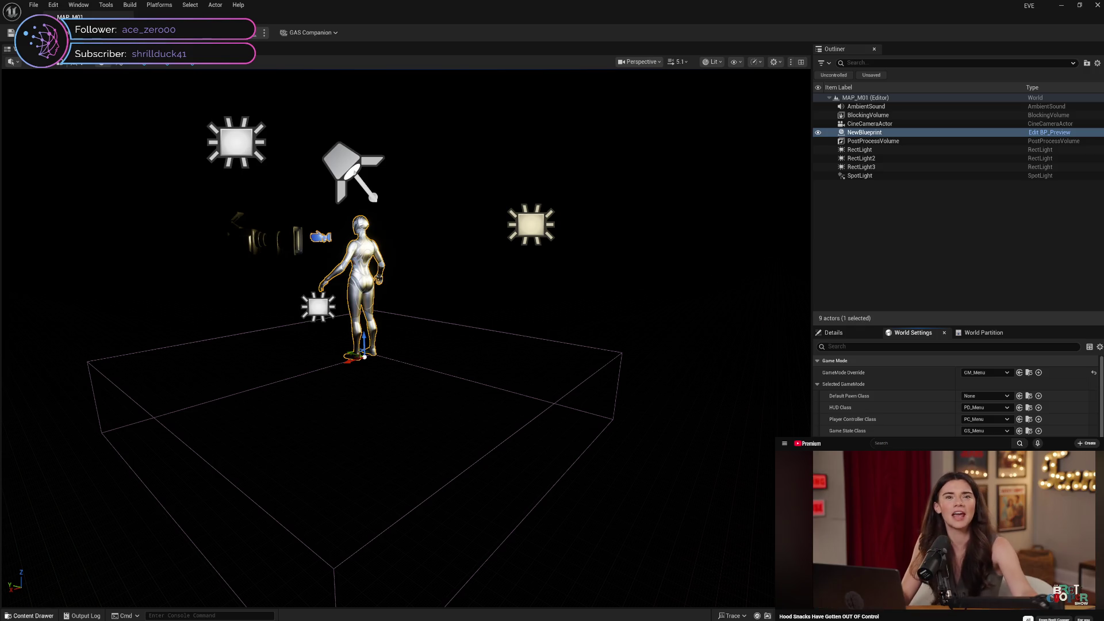
pyautogui.click(29, 616)
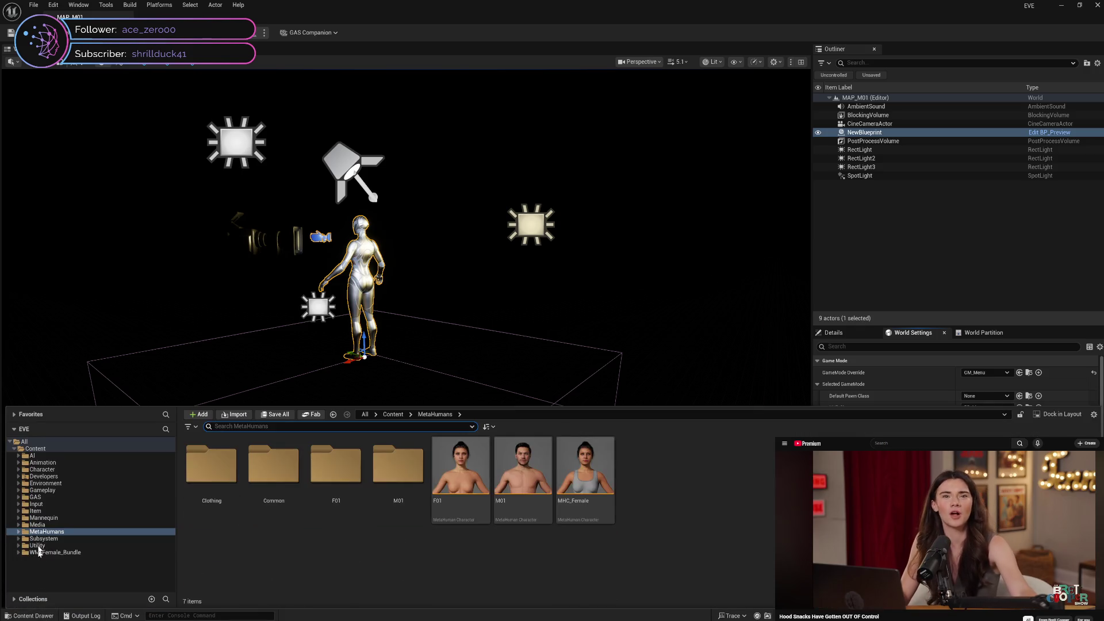
# Step: Review the Animation folder's Blueprint, Level, Montage and Pose subfolders
pyautogui.click(19, 463)
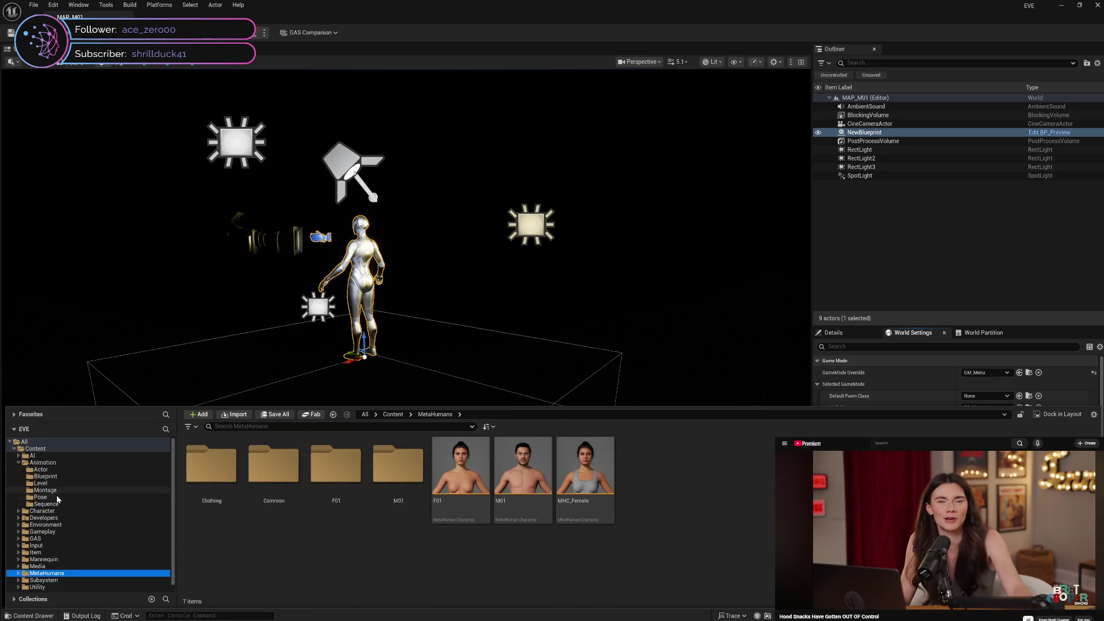
pyautogui.click(70, 478)
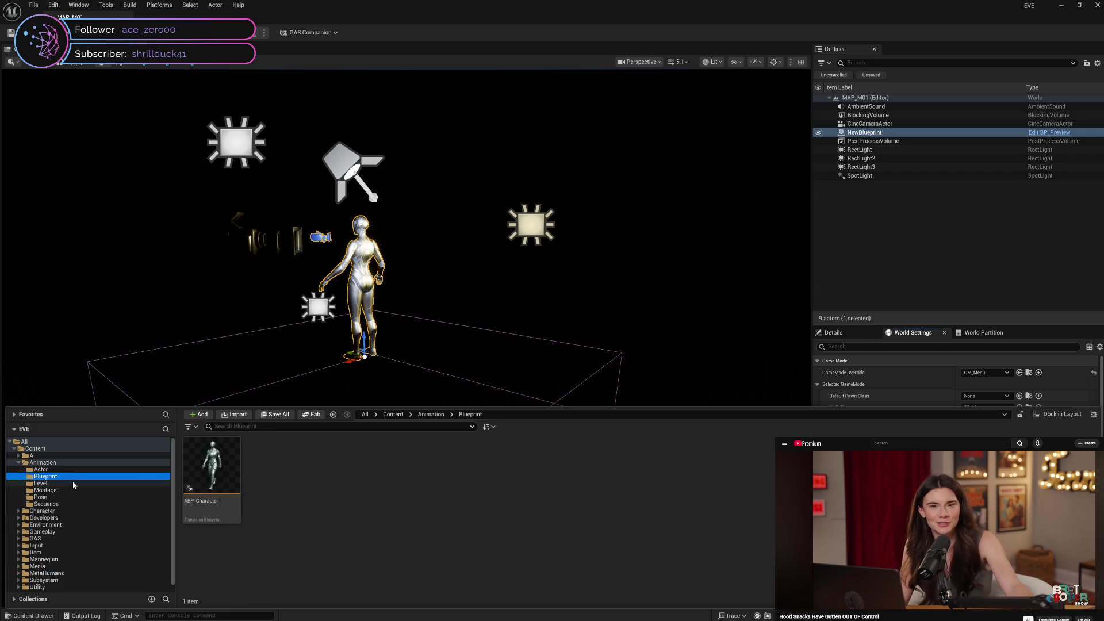
pyautogui.click(73, 483)
pyautogui.click(77, 490)
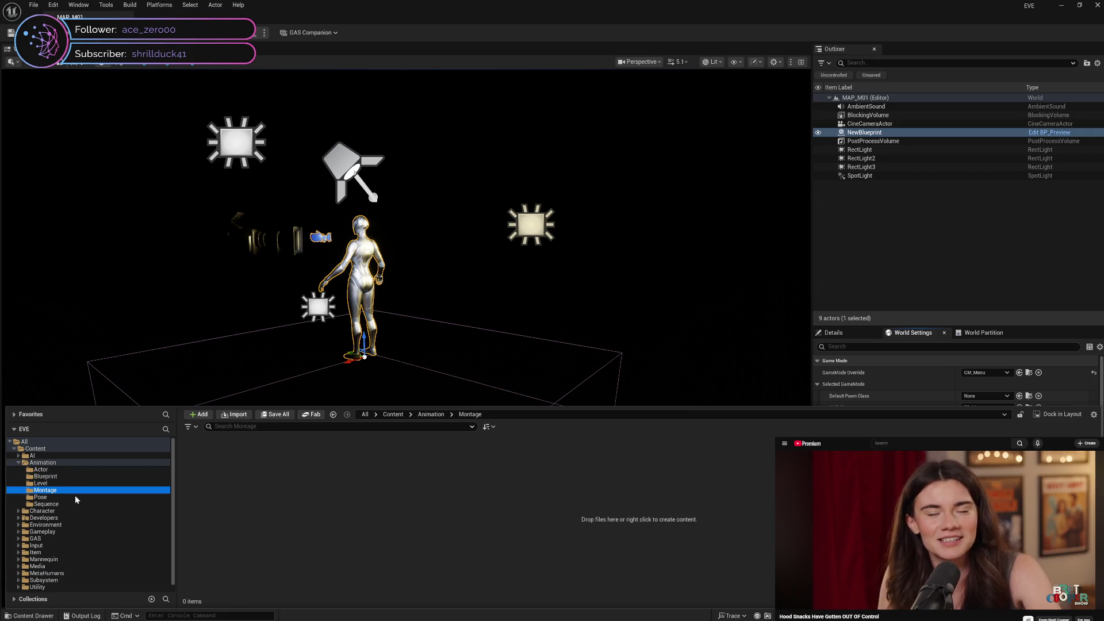
pyautogui.click(74, 497)
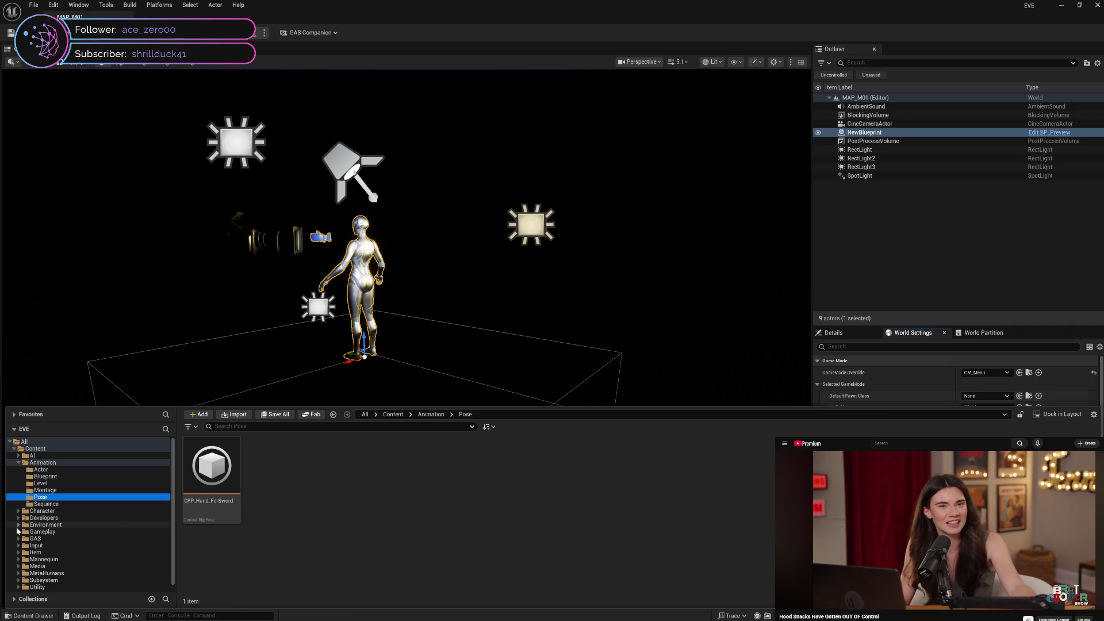
# Step: Review the Gameplay Master subfolders: Mode, Player, Spectator, Start and Widget
pyautogui.click(23, 531)
pyautogui.click(22, 545)
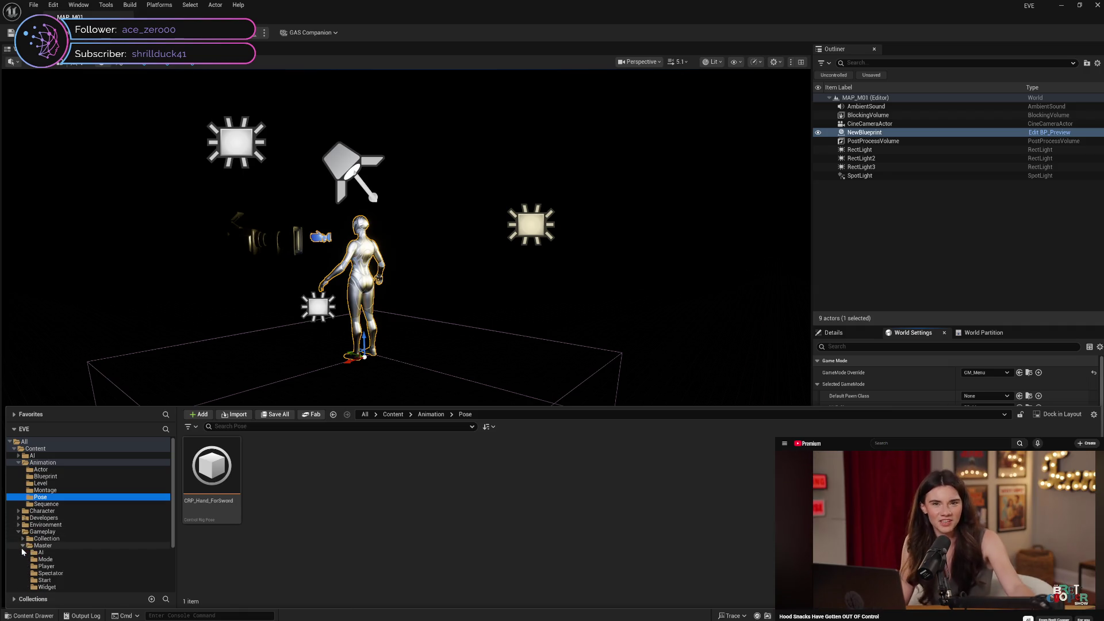
pyautogui.scroll(-2, 23, 547)
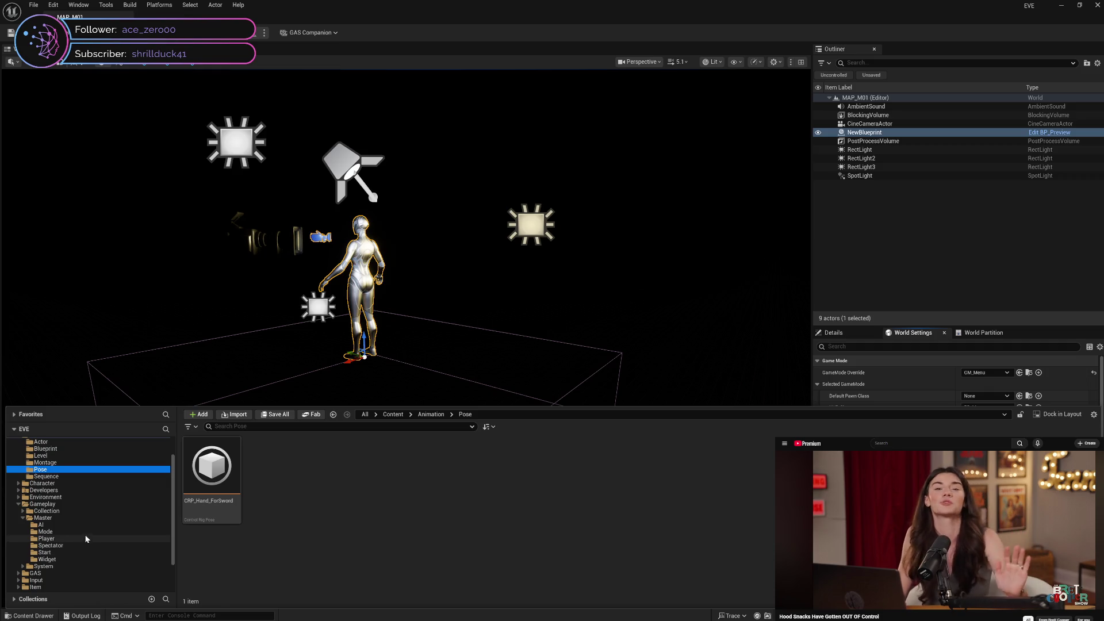
pyautogui.click(87, 531)
pyautogui.click(87, 539)
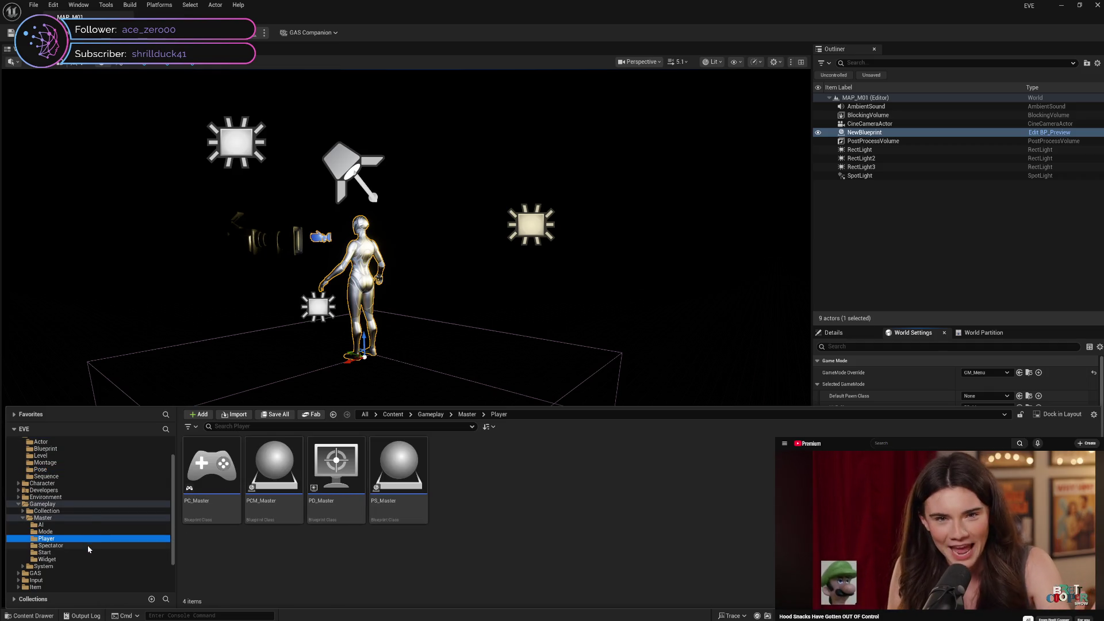
pyautogui.click(87, 545)
pyautogui.click(89, 552)
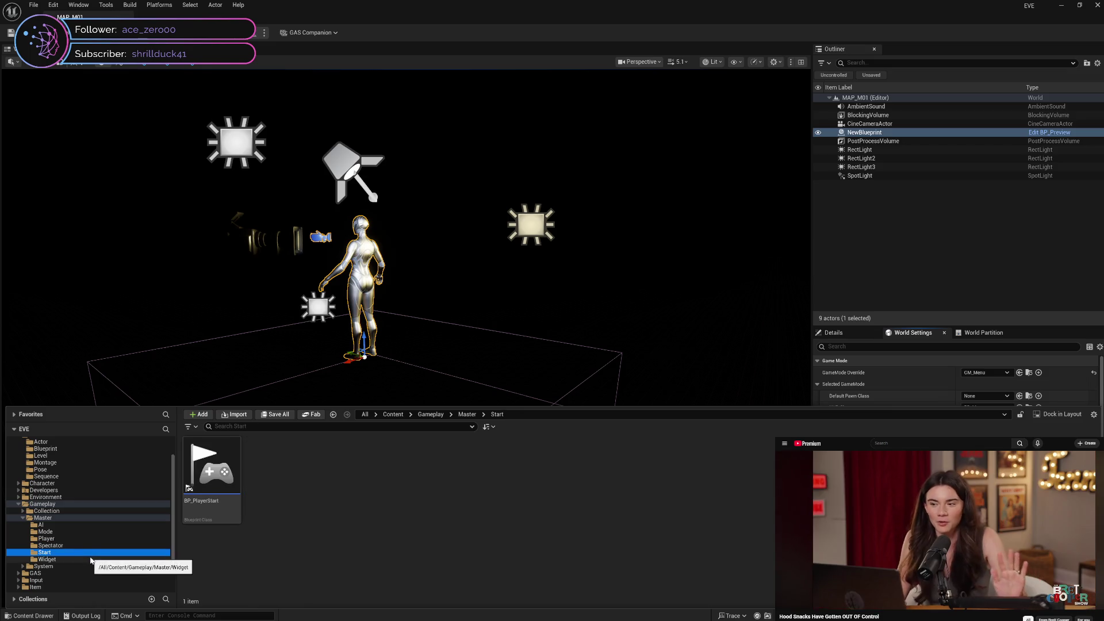
pyautogui.click(91, 559)
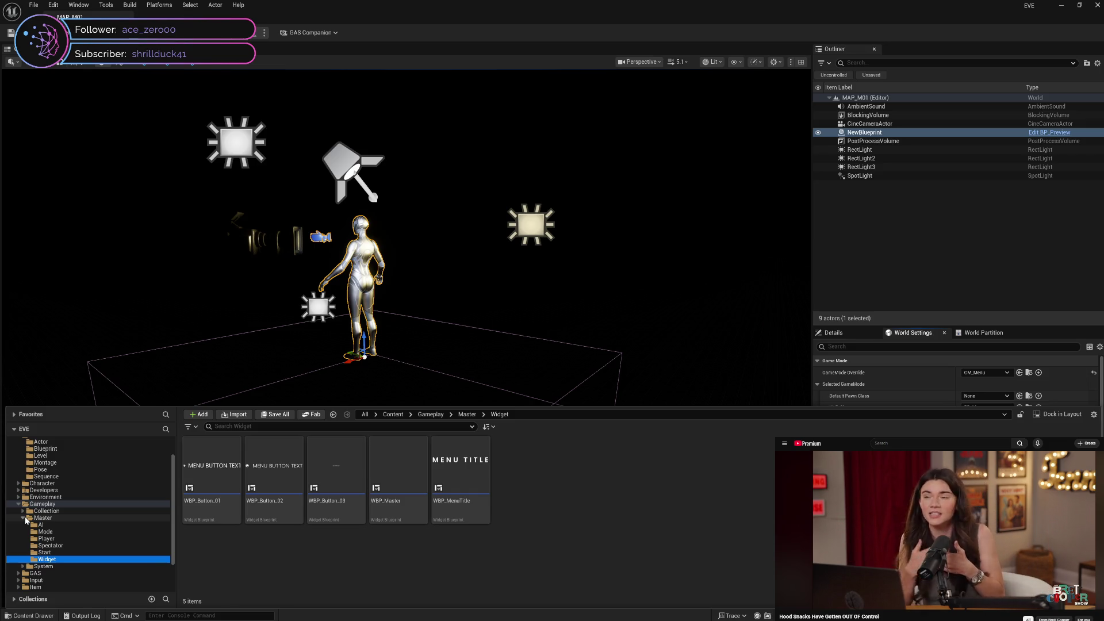
pyautogui.doubleClick(26, 518)
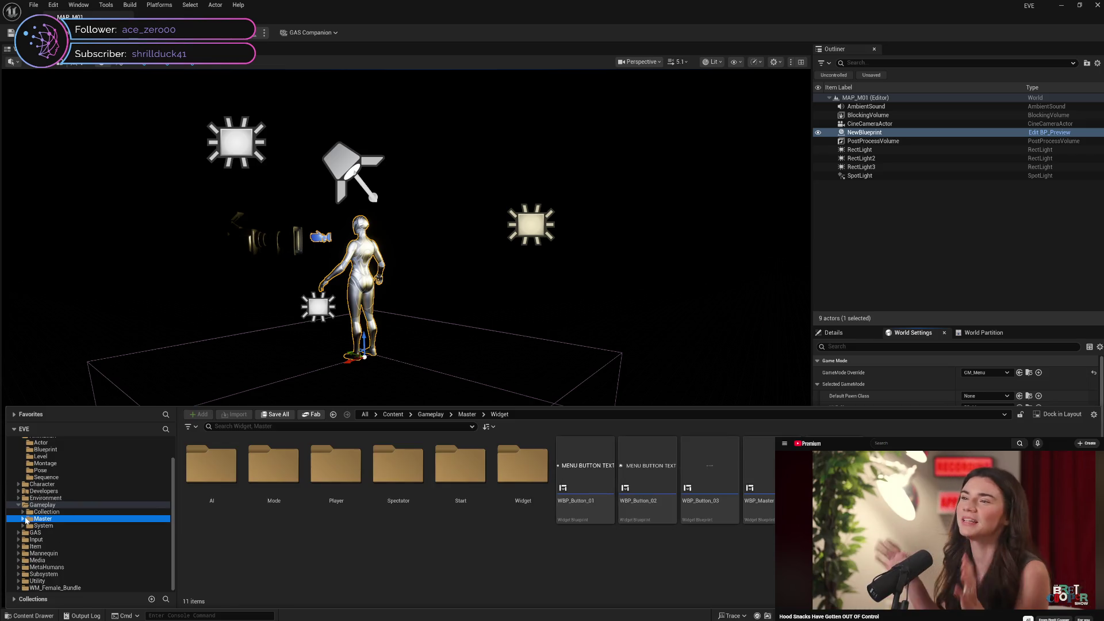
# Step: Check the Gameplay Master System folder, then return to the Animation Level sequences
pyautogui.click(57, 519)
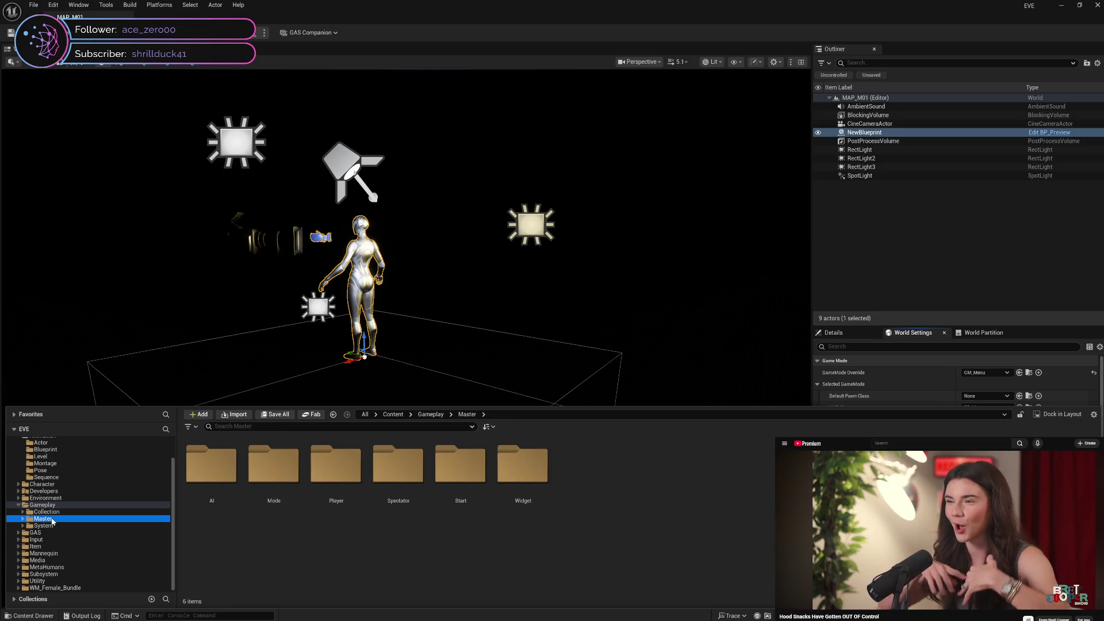
pyautogui.click(45, 526)
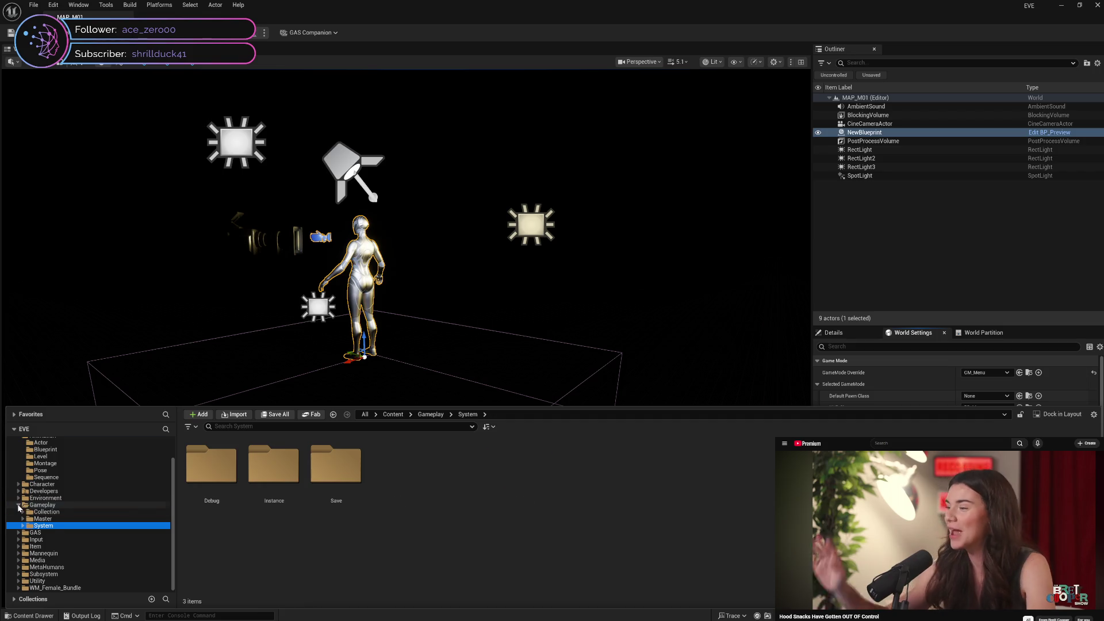
pyautogui.click(19, 506)
pyautogui.click(80, 477)
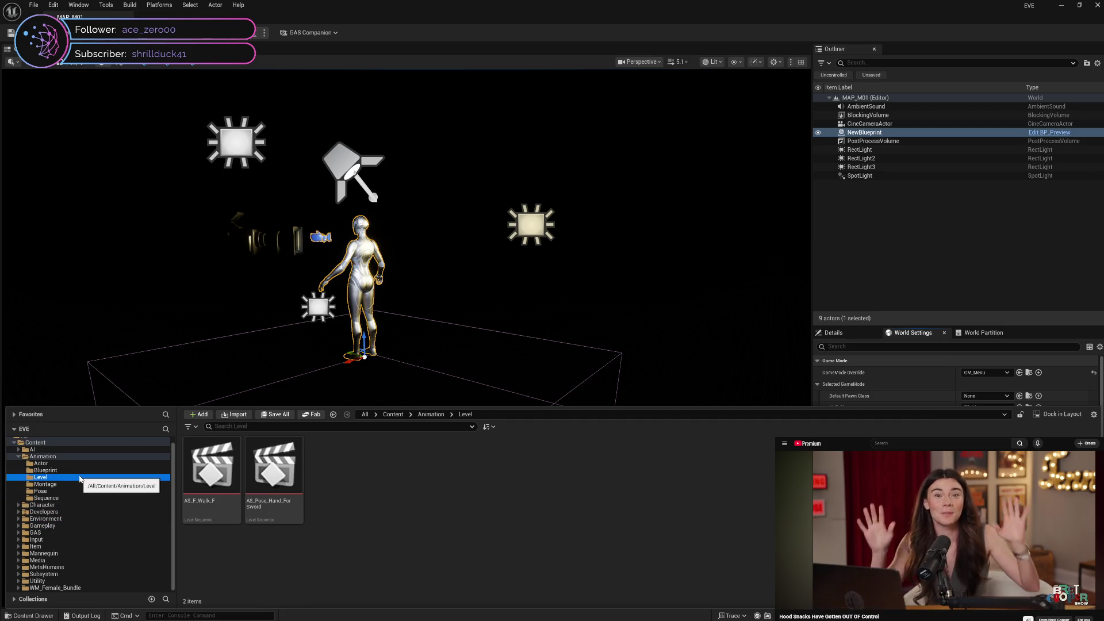
# Step: Step through the Animation Actor, Sequence, Montage and Blueprint subfolders
pyautogui.press('Up')
pyautogui.press('Up')
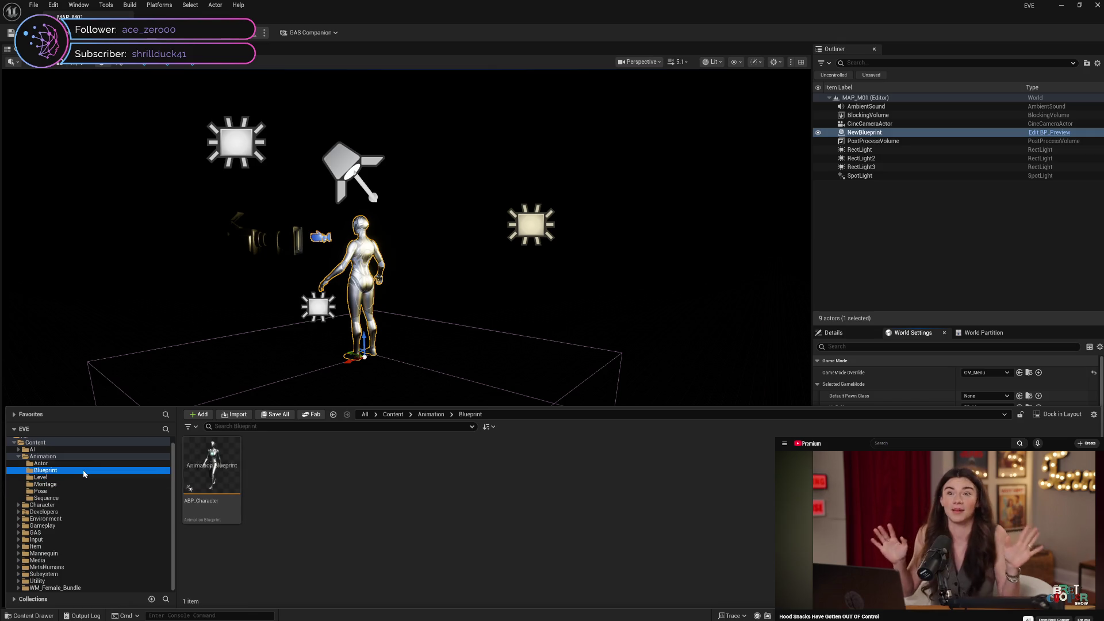
pyautogui.click(87, 477)
pyautogui.click(85, 491)
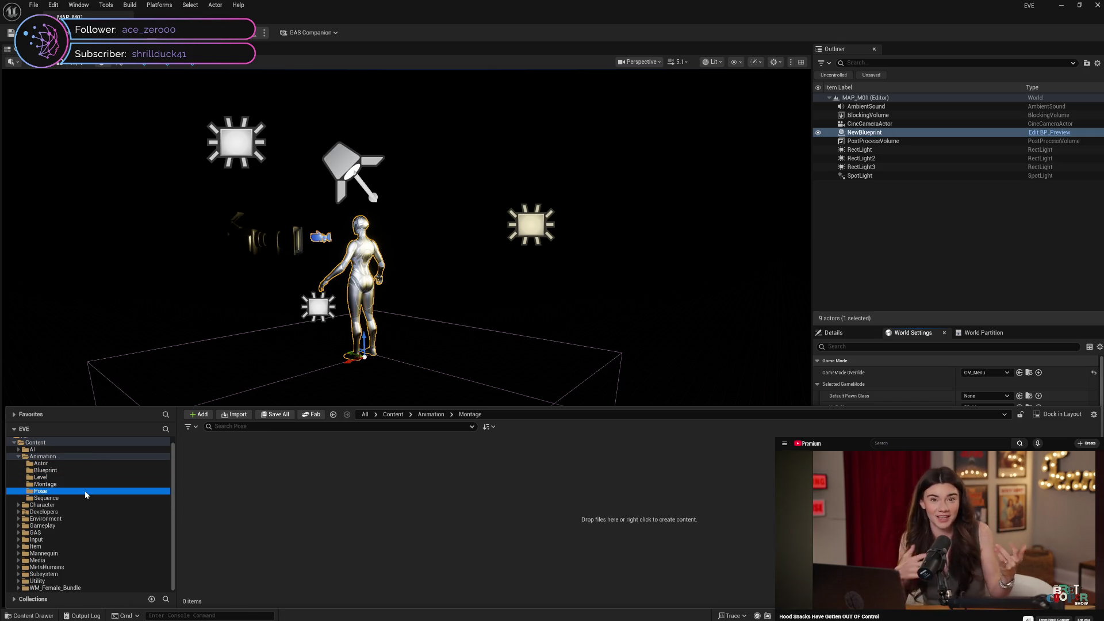
pyautogui.click(84, 498)
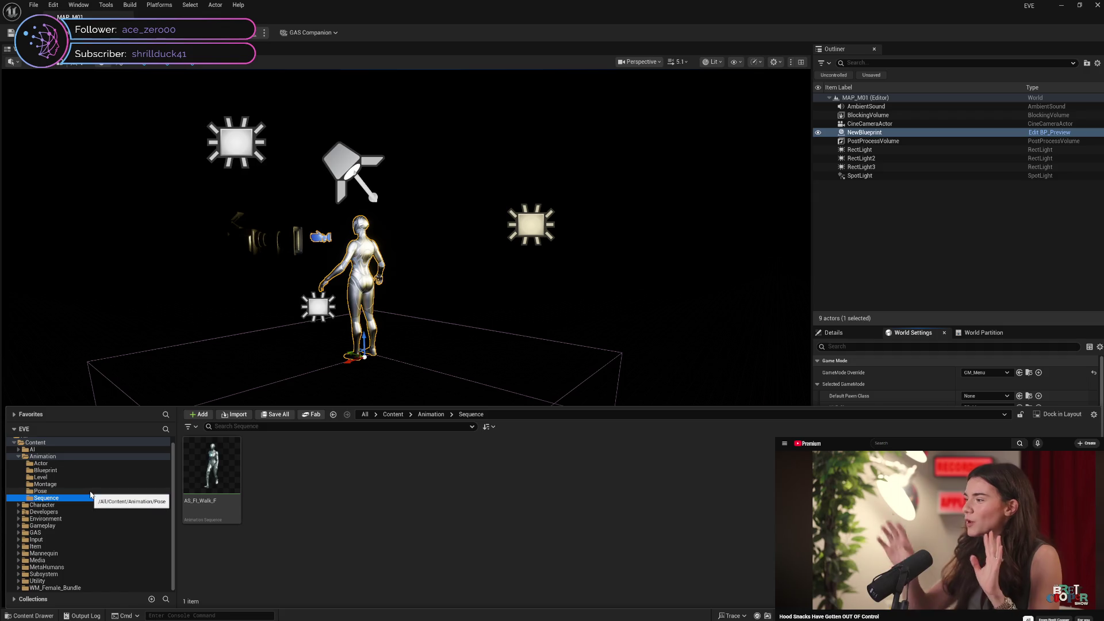
pyautogui.click(89, 491)
pyautogui.click(91, 485)
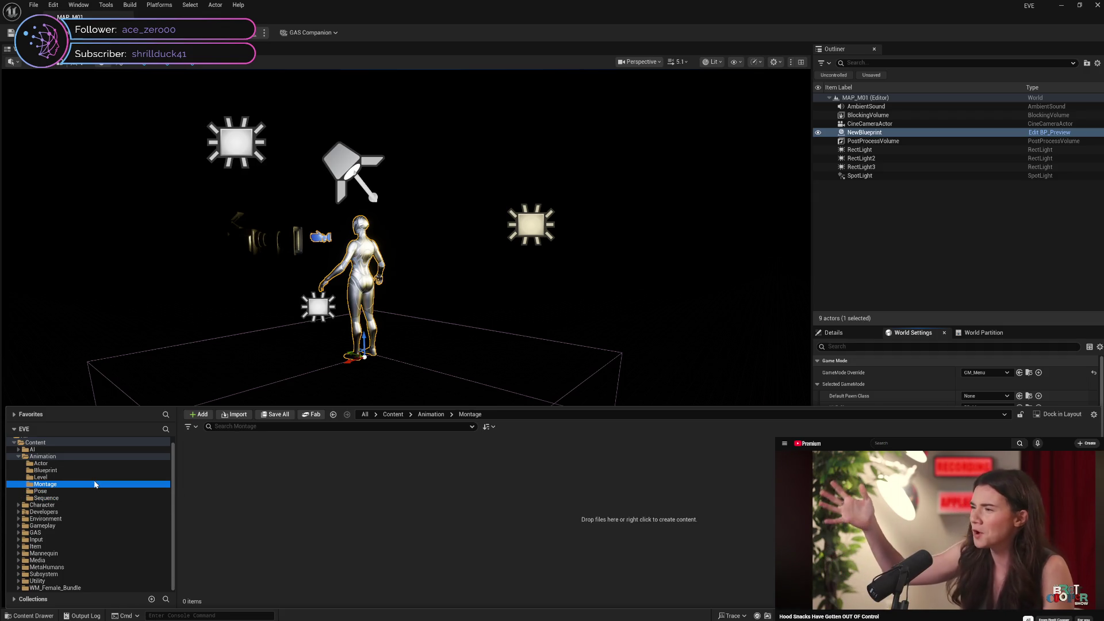
pyautogui.click(94, 477)
pyautogui.click(92, 470)
pyautogui.click(91, 498)
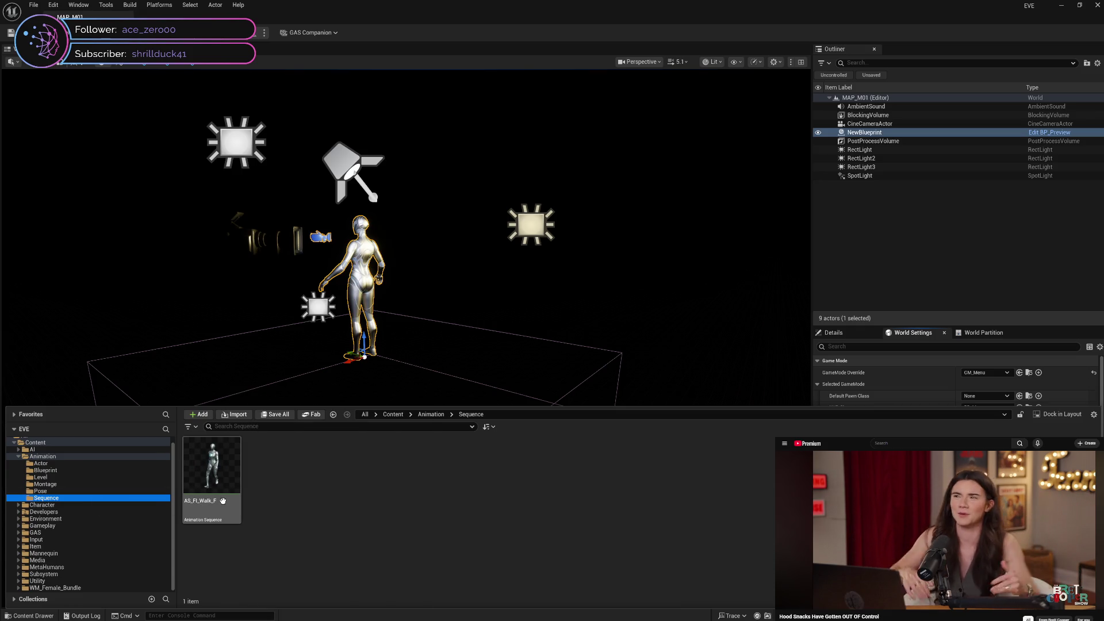
pyautogui.moveTo(222, 501)
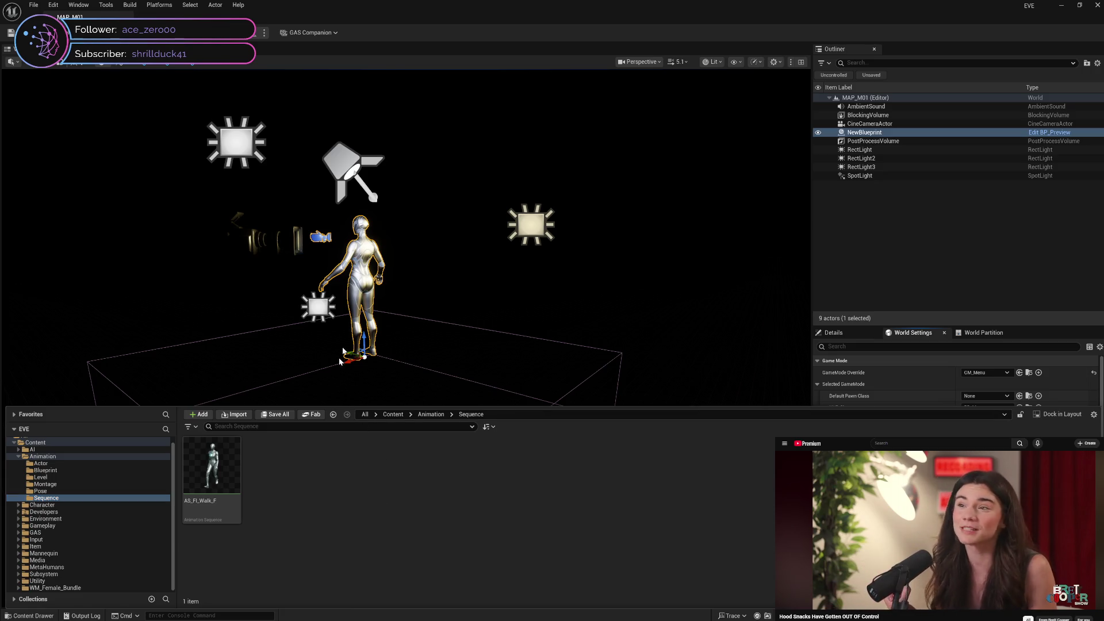
# Step: Reframe the viewport, reopen the Content Drawer, and bring up the Content folder's actions
pyautogui.click(411, 276)
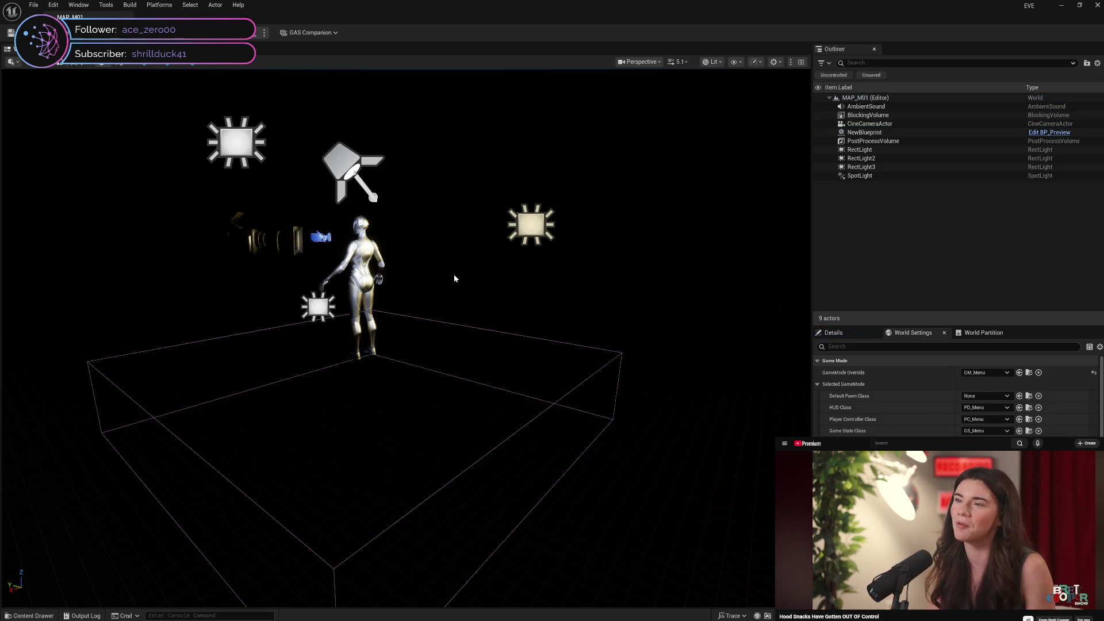
pyautogui.moveTo(453, 275)
pyautogui.mouseDown()
pyautogui.moveTo(423, 269)
pyautogui.moveTo(419, 329)
pyautogui.mouseUp()
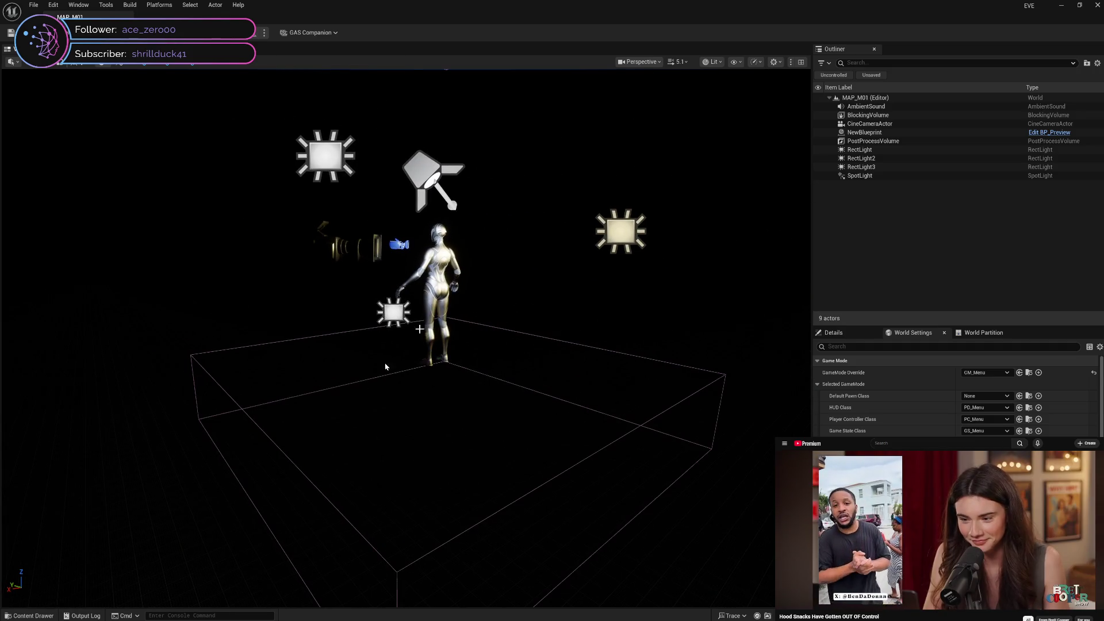
pyautogui.click(29, 615)
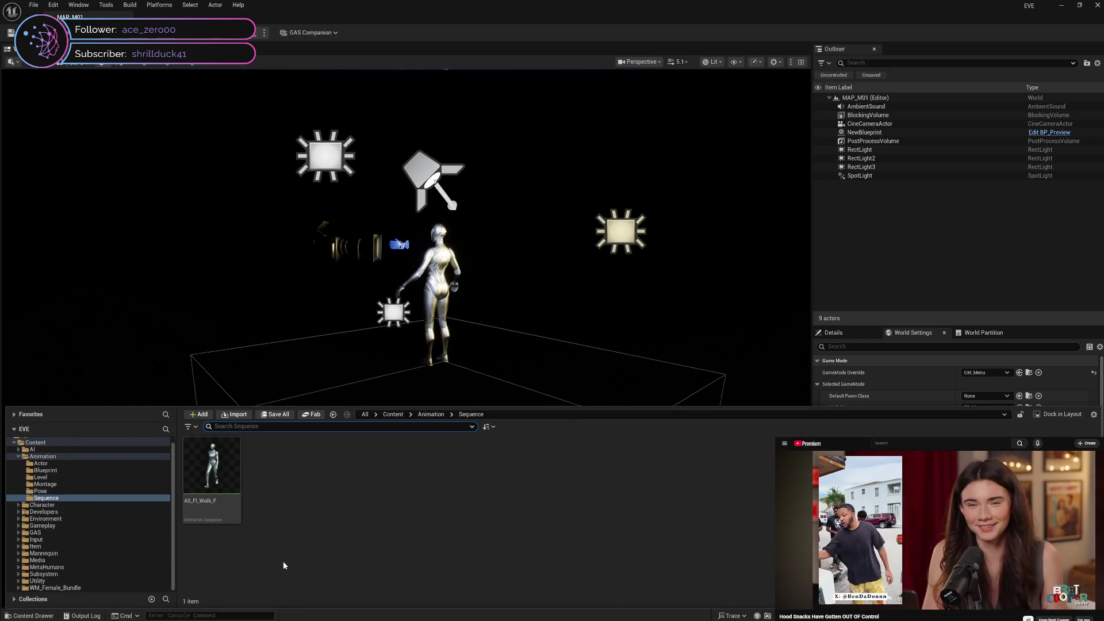
pyautogui.click(76, 491)
pyautogui.click(84, 484)
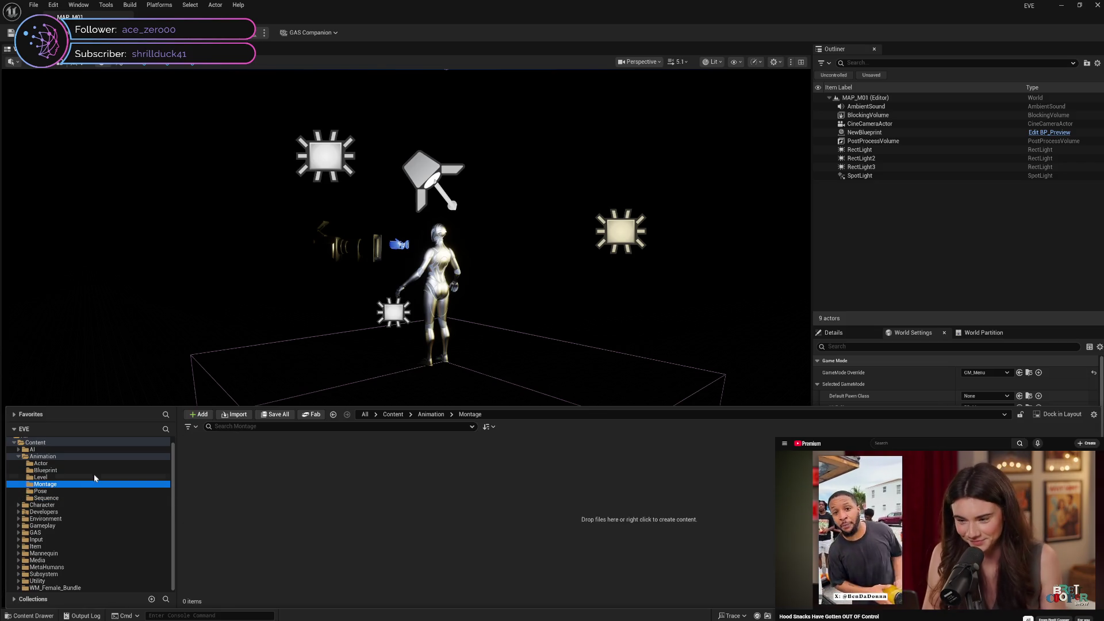
pyautogui.click(95, 477)
pyautogui.click(96, 470)
pyautogui.click(98, 464)
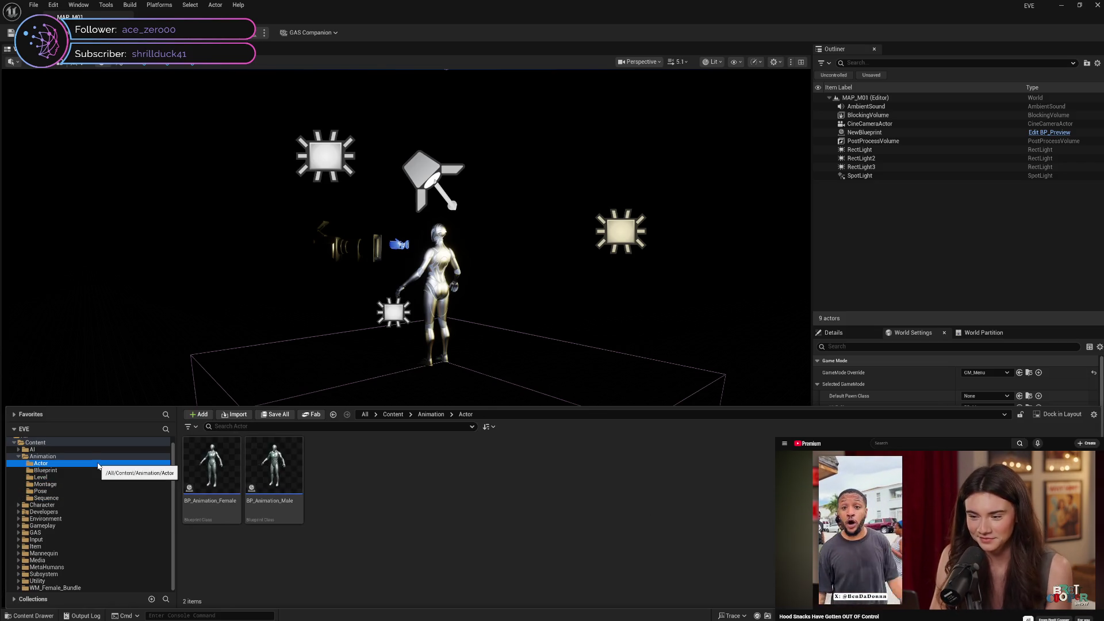
pyautogui.click(66, 445)
pyautogui.rightClick(65, 446)
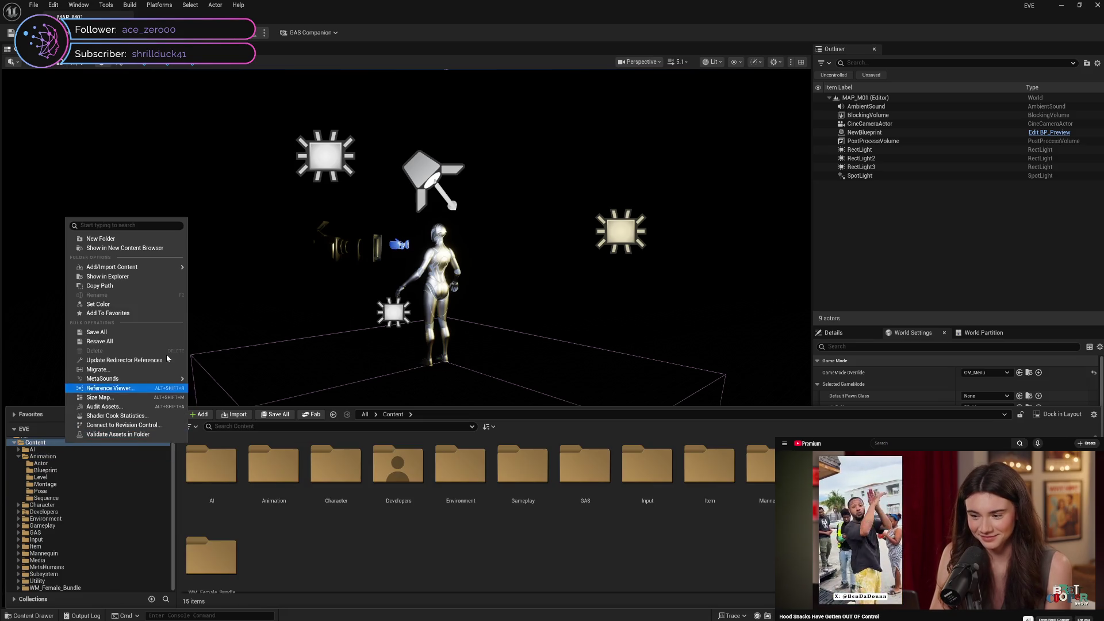
# Step: Update redirector references under Content and delete the unreferenced redirectors
pyautogui.click(159, 360)
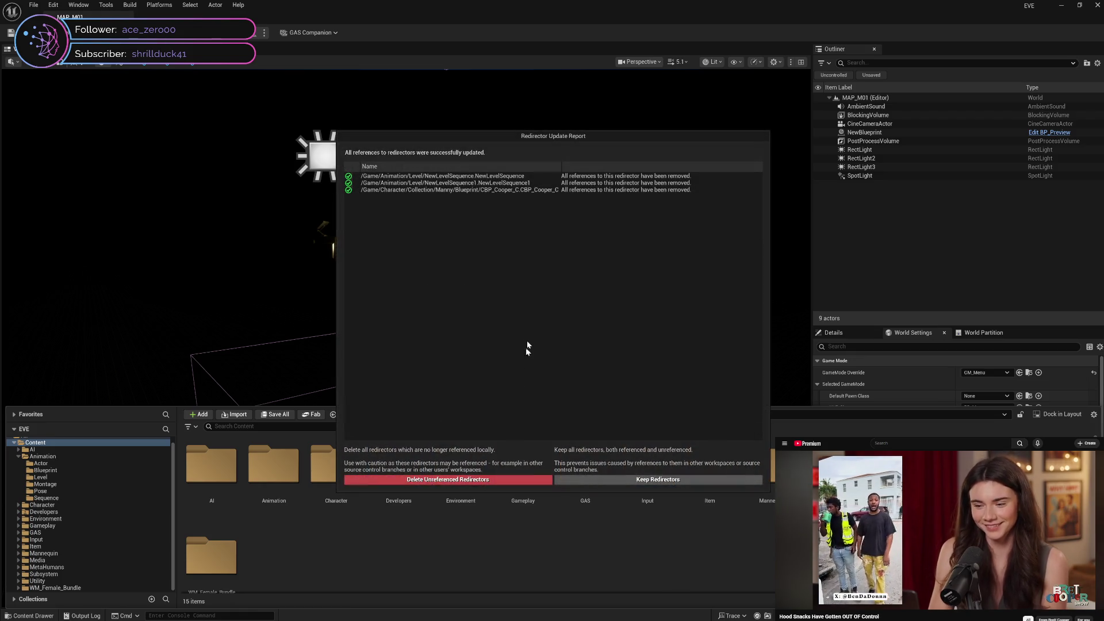
pyautogui.click(459, 481)
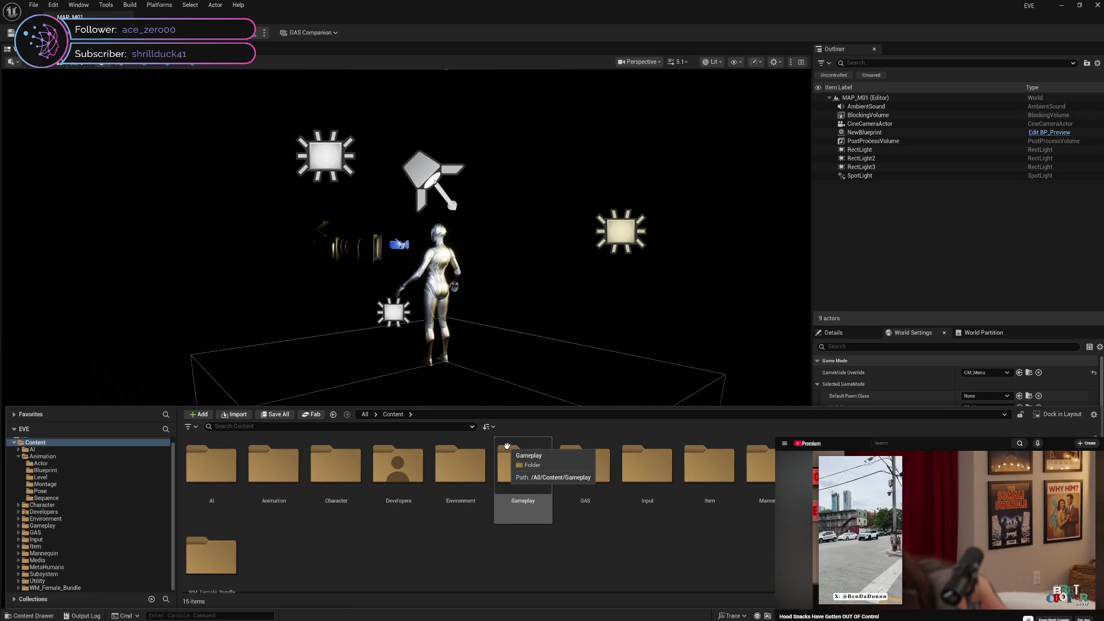
pyautogui.click(75, 485)
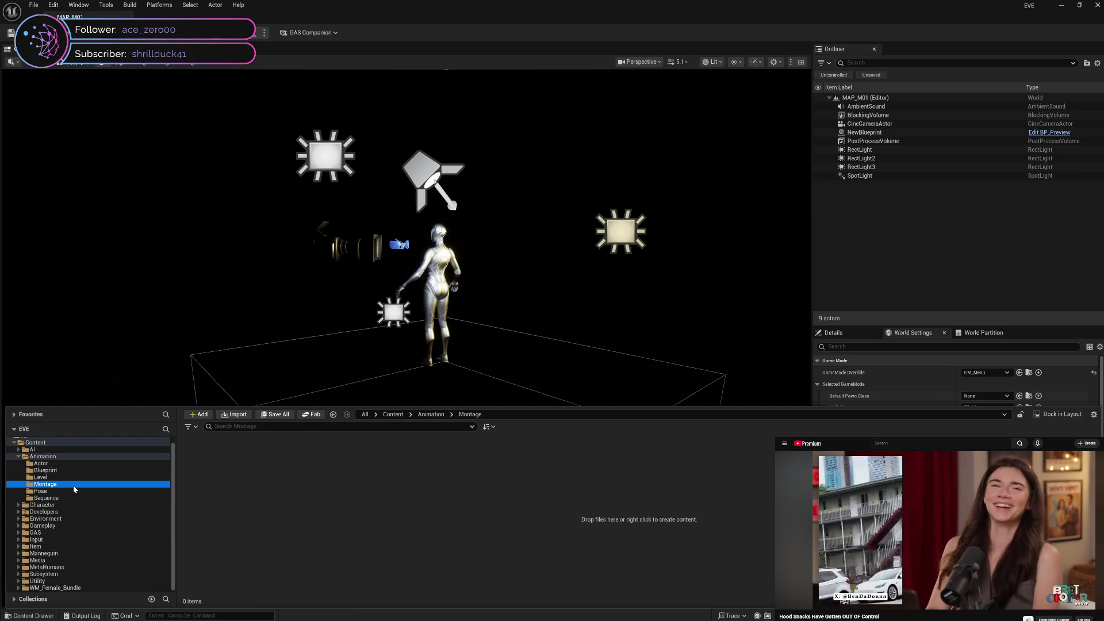
# Step: Move from the Animation subfolders through AI to the Developers folder's contents
pyautogui.click(77, 470)
pyautogui.click(76, 477)
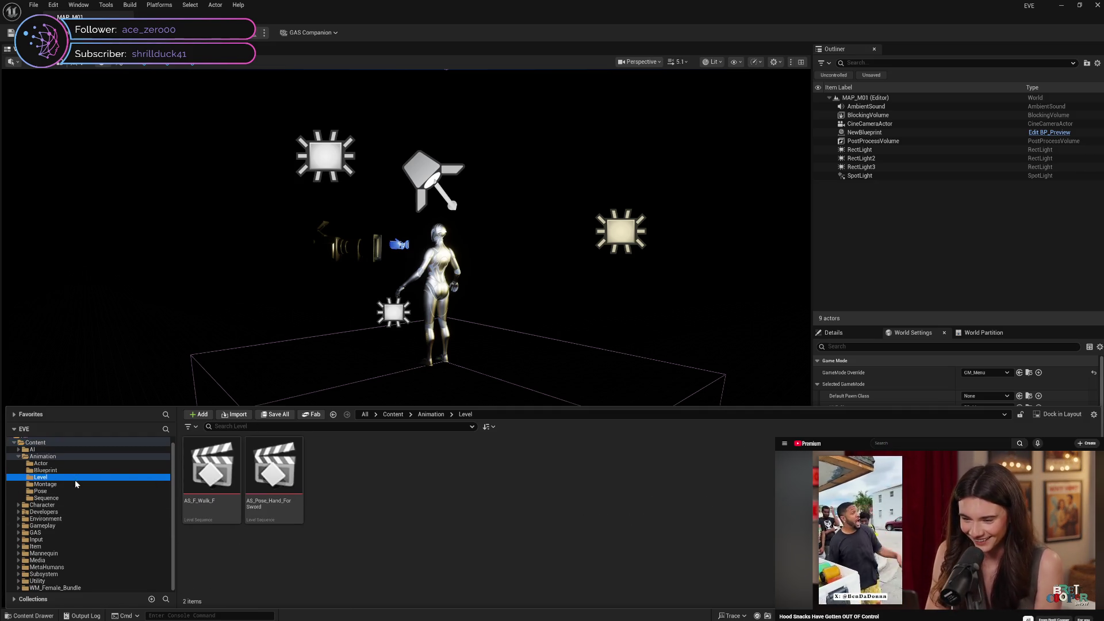
pyautogui.click(75, 484)
pyautogui.click(72, 470)
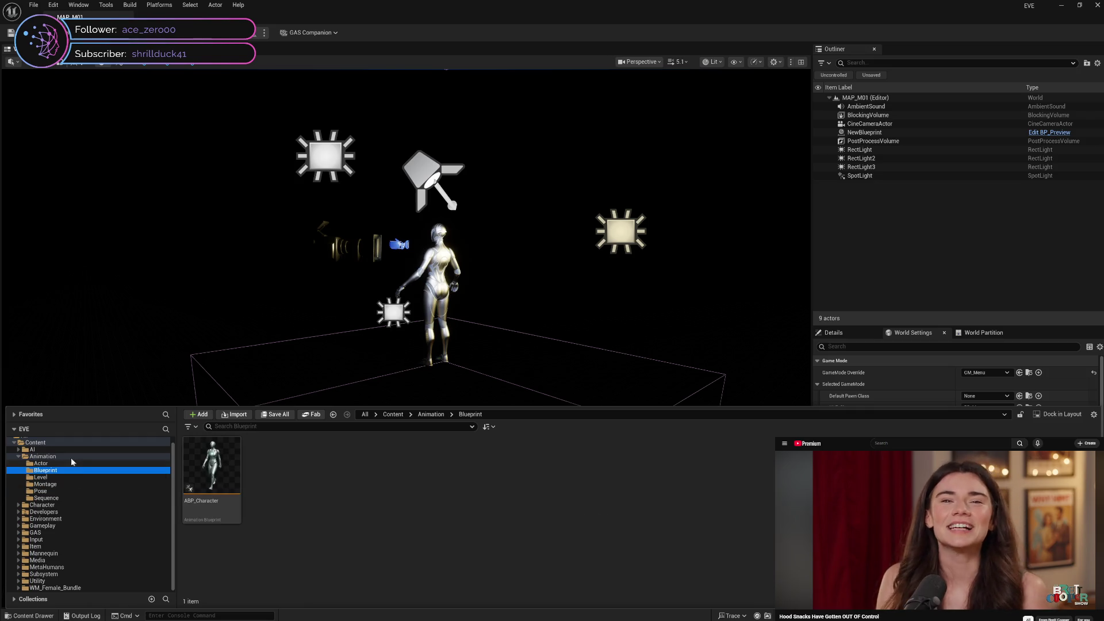
pyautogui.click(70, 458)
pyautogui.click(18, 456)
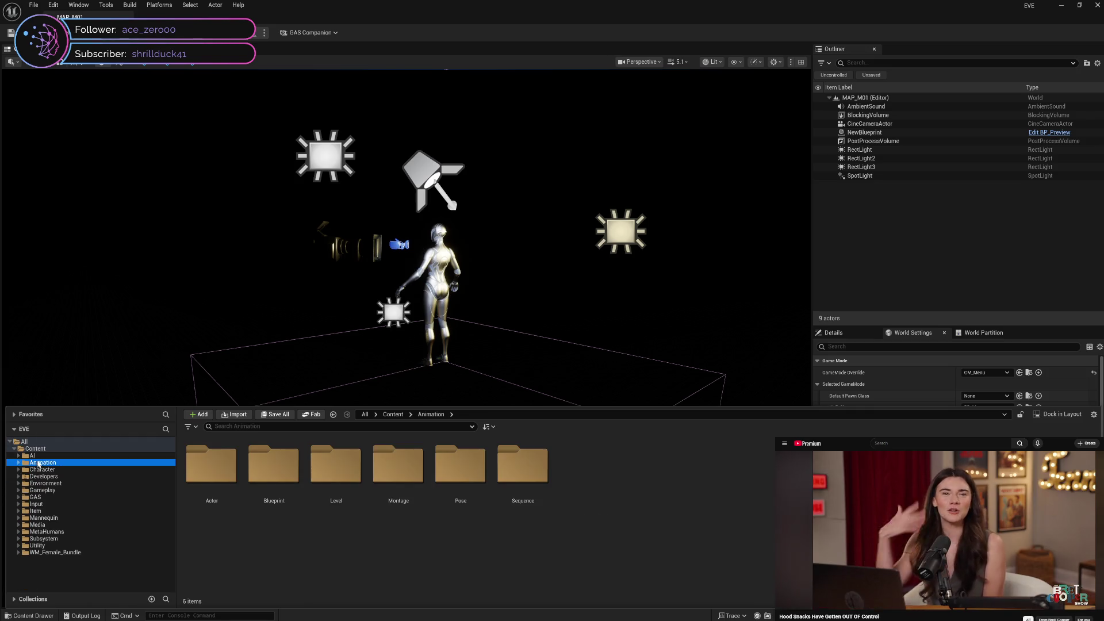
pyautogui.click(42, 456)
pyautogui.click(43, 470)
pyautogui.click(46, 476)
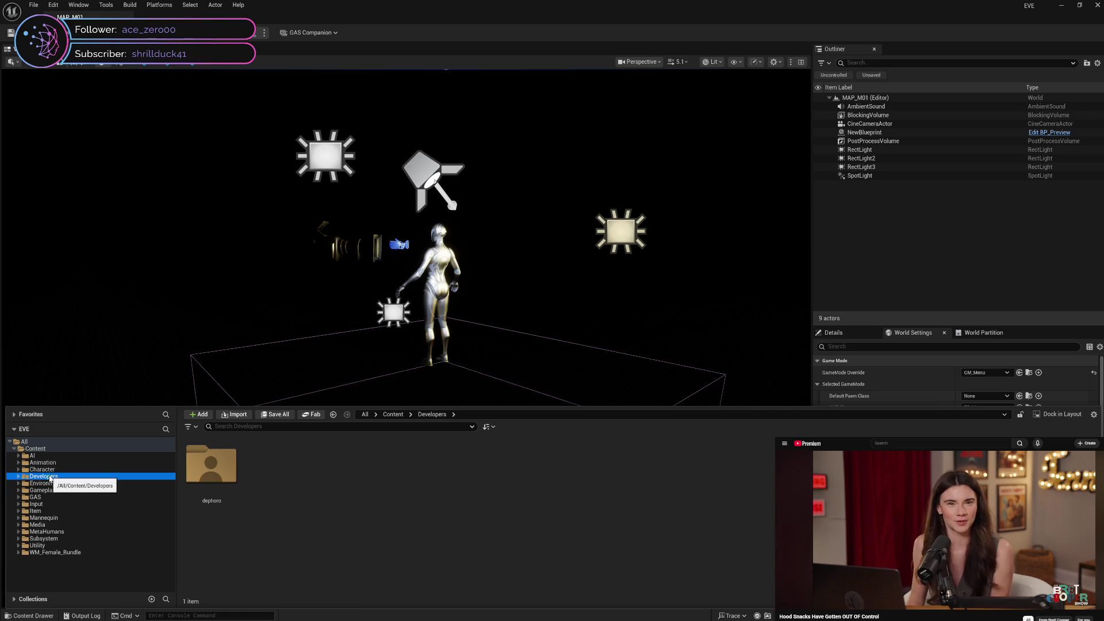
pyautogui.click(47, 483)
pyautogui.click(48, 477)
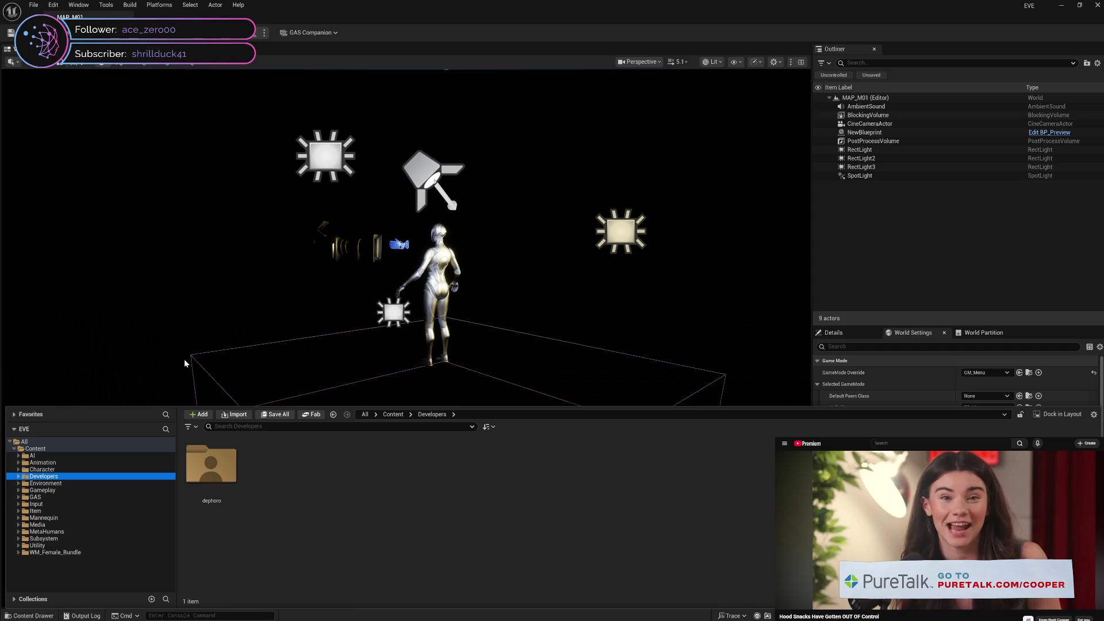
# Step: Skip the embedded tutorial video ahead to 12:03
pyautogui.moveTo(919, 517)
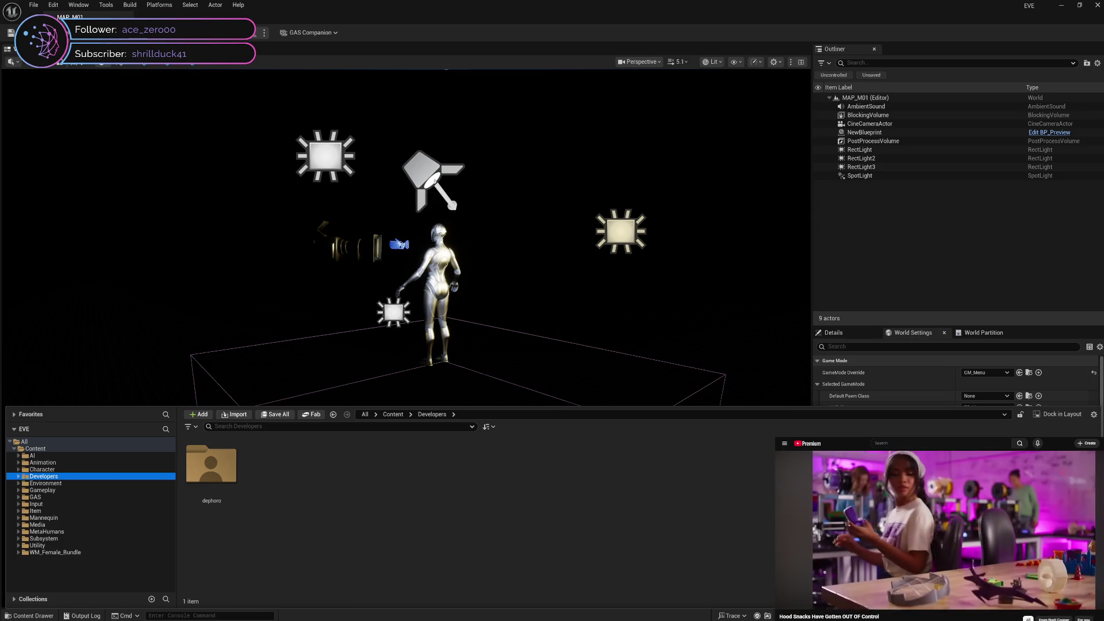
pyautogui.moveTo(984, 592)
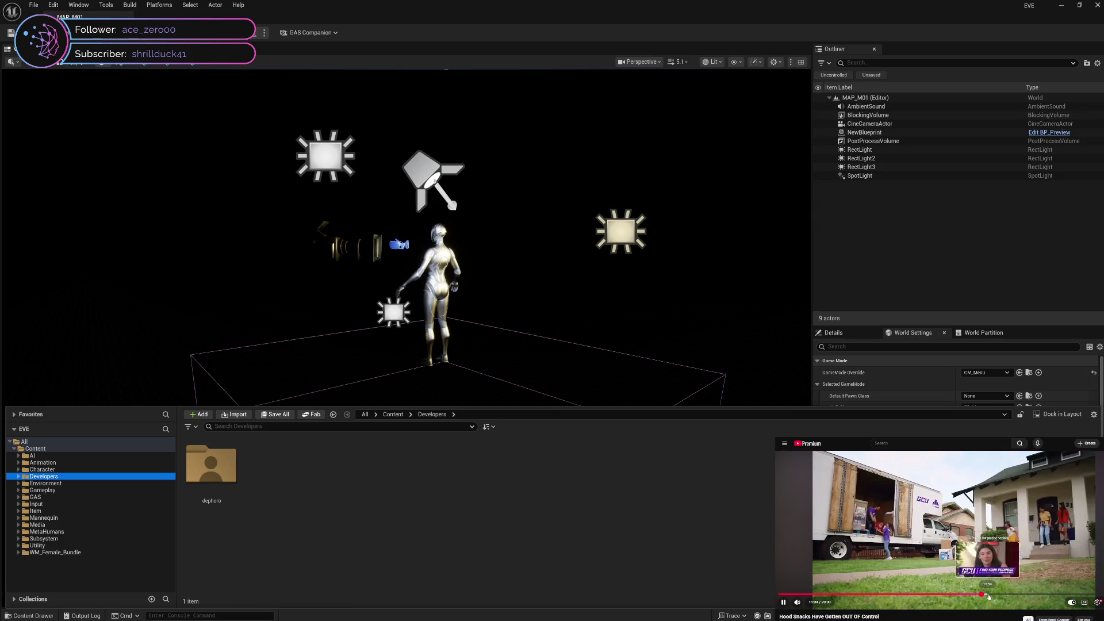
pyautogui.click(992, 595)
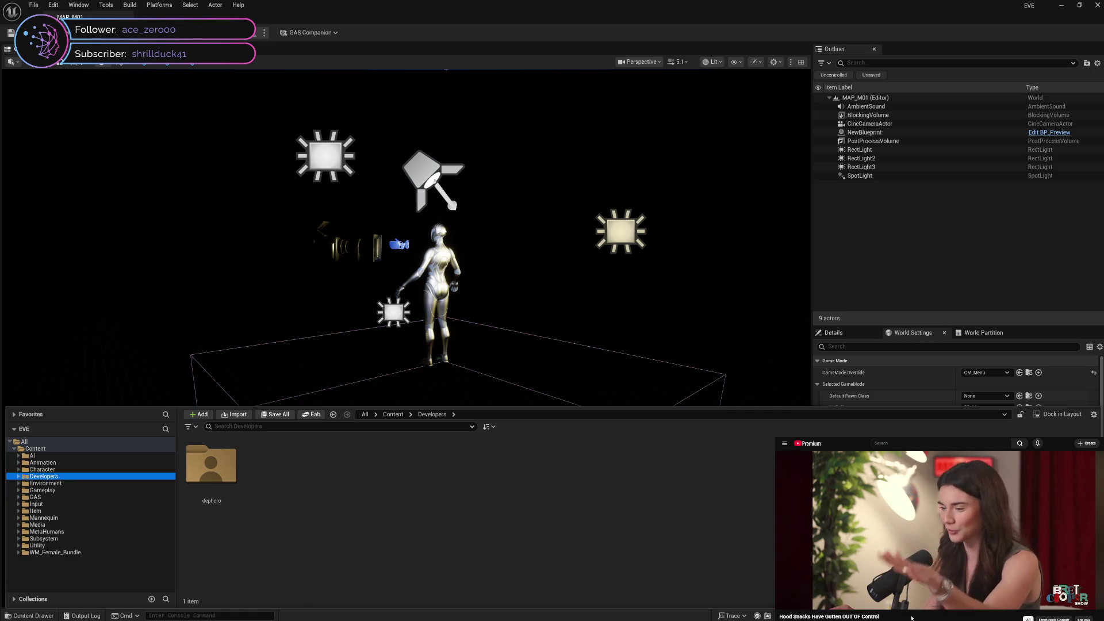
# Step: Open the CBP_MetaHuman blueprint from Character > Master > Blueprint
pyautogui.click(19, 490)
pyautogui.click(19, 483)
pyautogui.click(21, 484)
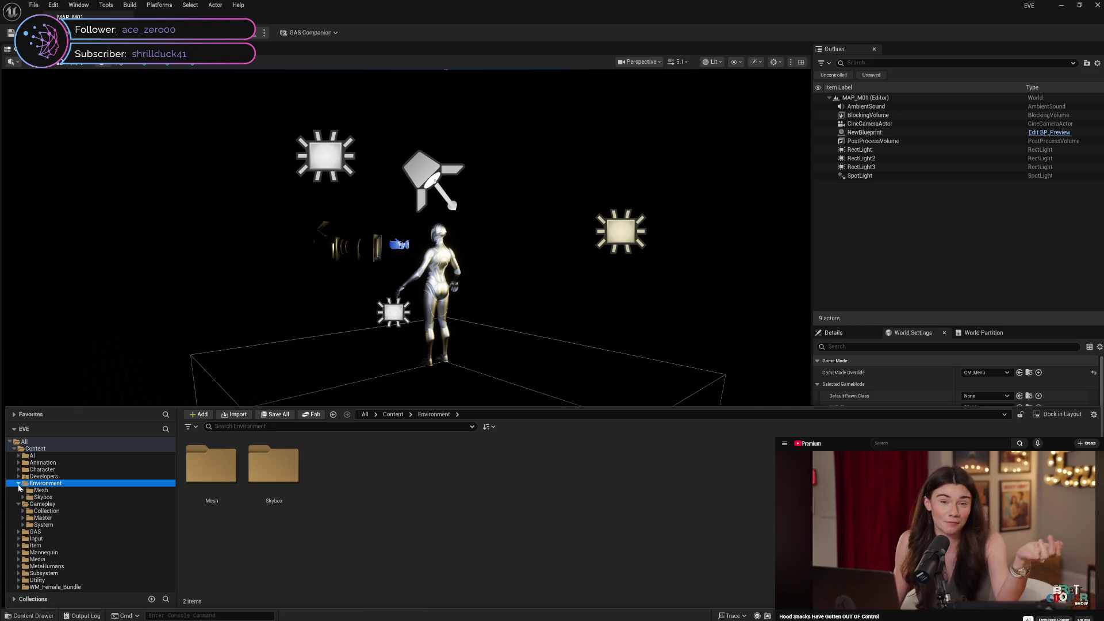
pyautogui.click(19, 483)
pyautogui.click(18, 490)
pyautogui.click(18, 469)
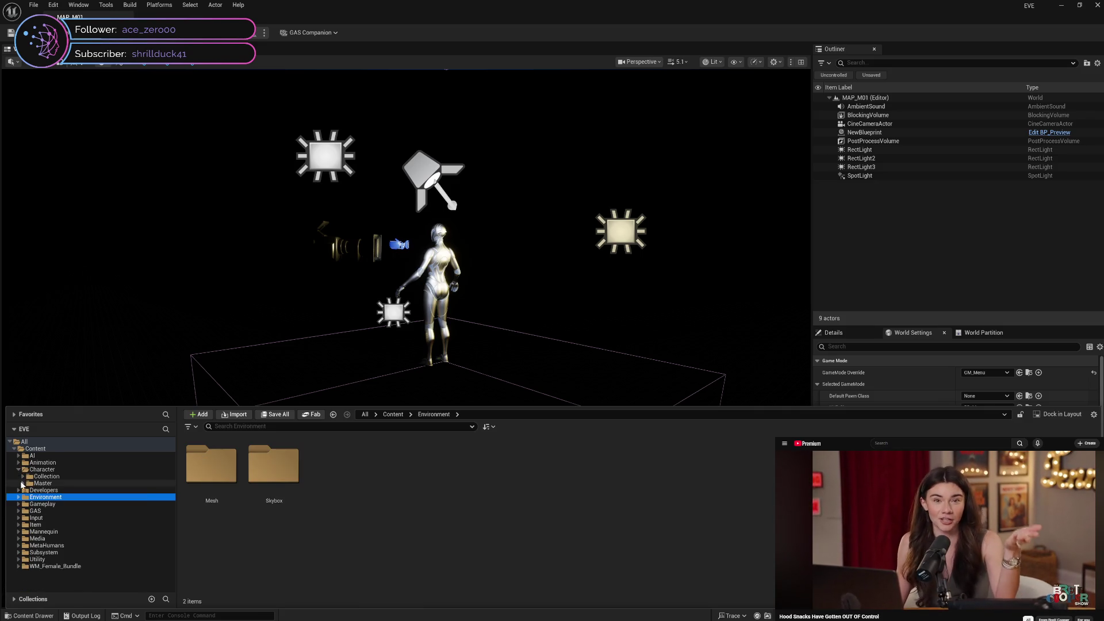
pyautogui.click(22, 483)
pyautogui.click(48, 489)
pyautogui.click(219, 511)
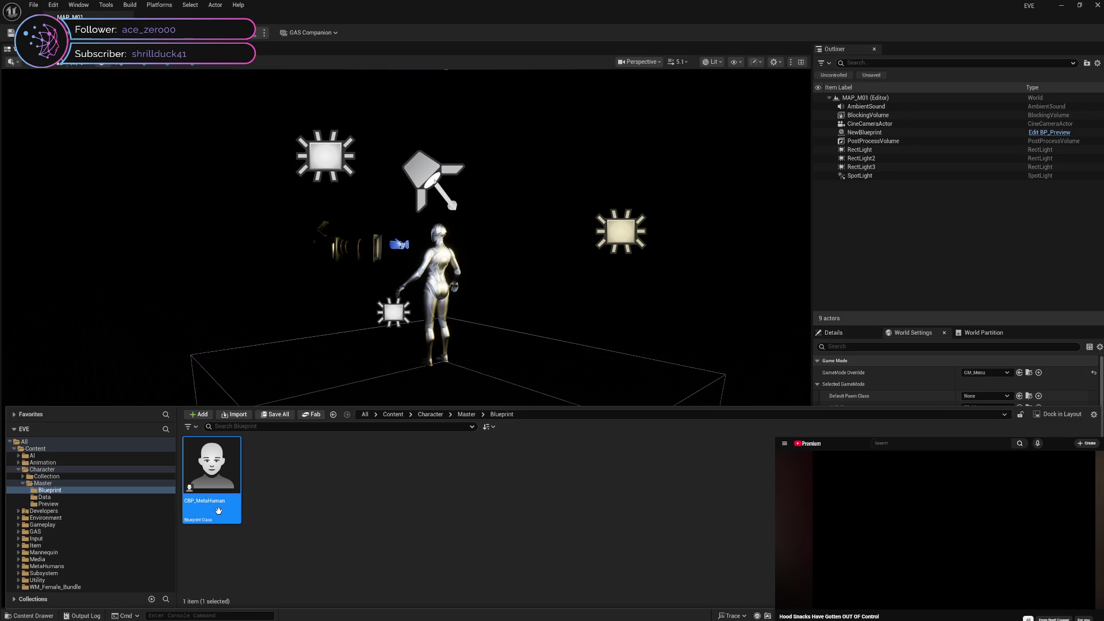
pyautogui.doubleClick(219, 511)
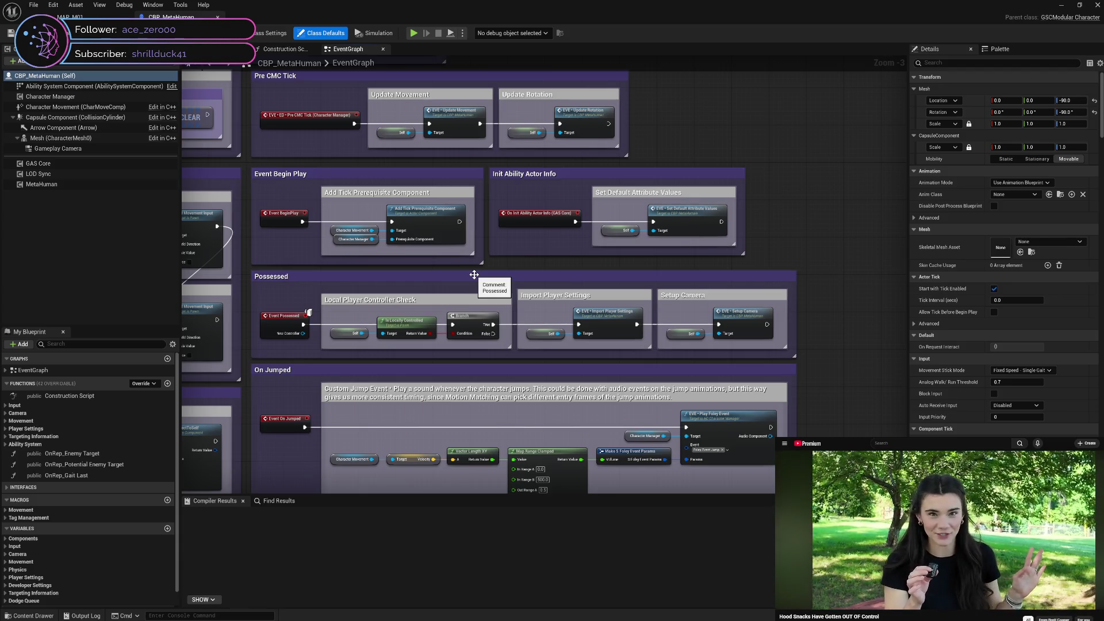
# Step: Expand and collapse the Movement and Camera function categories to inspect them
pyautogui.click(4, 423)
pyautogui.click(4, 423)
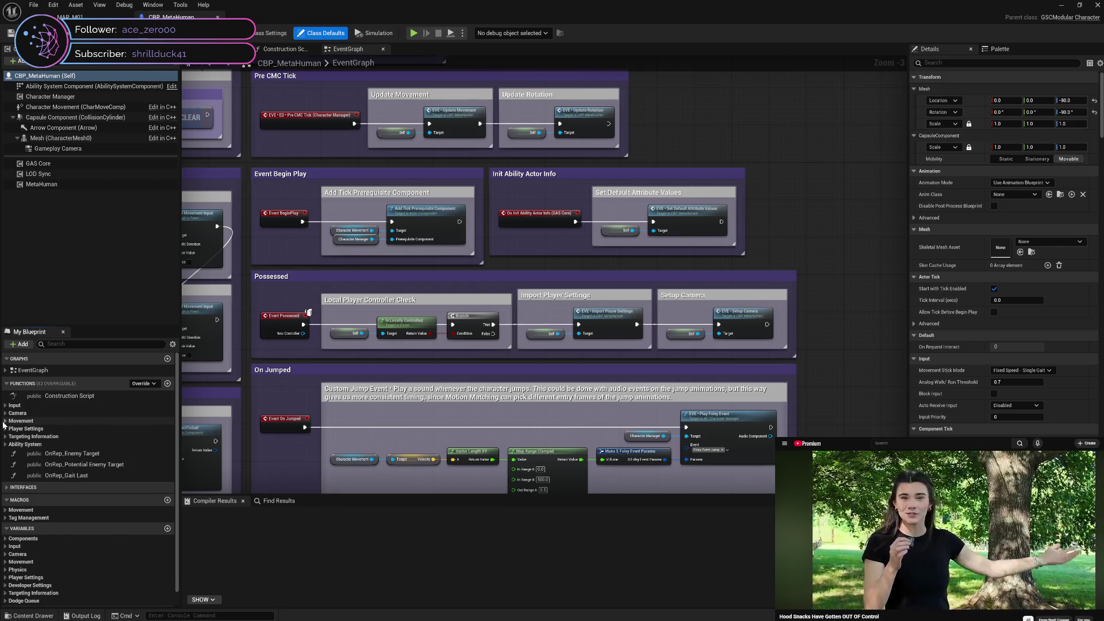
pyautogui.click(4, 422)
pyautogui.click(4, 422)
pyautogui.click(5, 414)
pyautogui.click(6, 413)
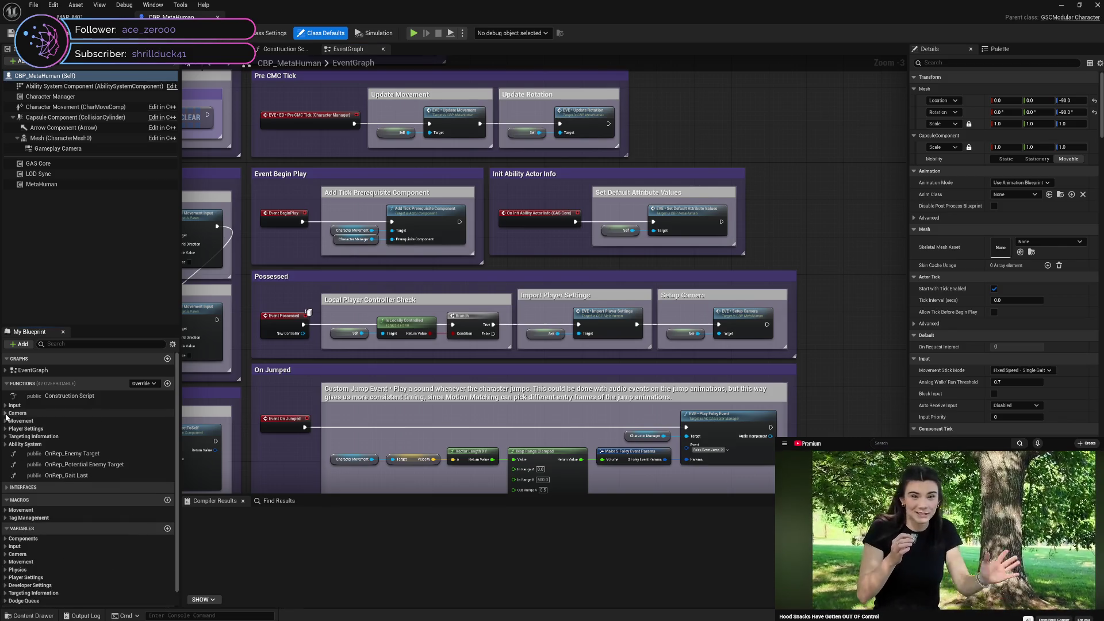
pyautogui.scroll(-1, 9, 473)
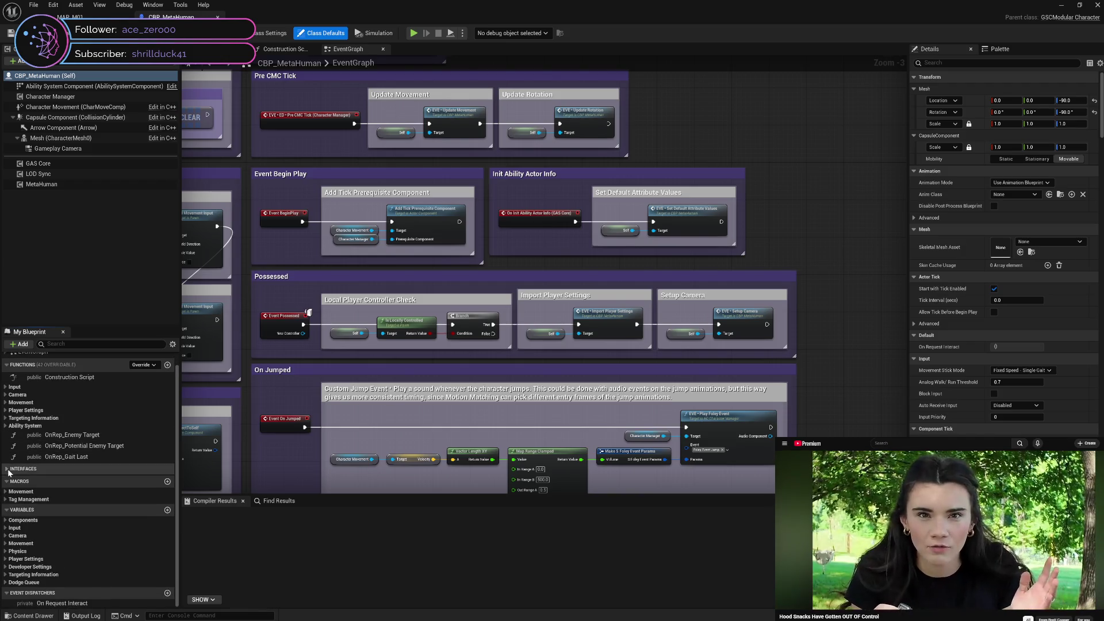
# Step: Delete the MetaHuman and LOD Sync components from CBP_MetaHuman and return to MAP_M01
pyautogui.click(76, 185)
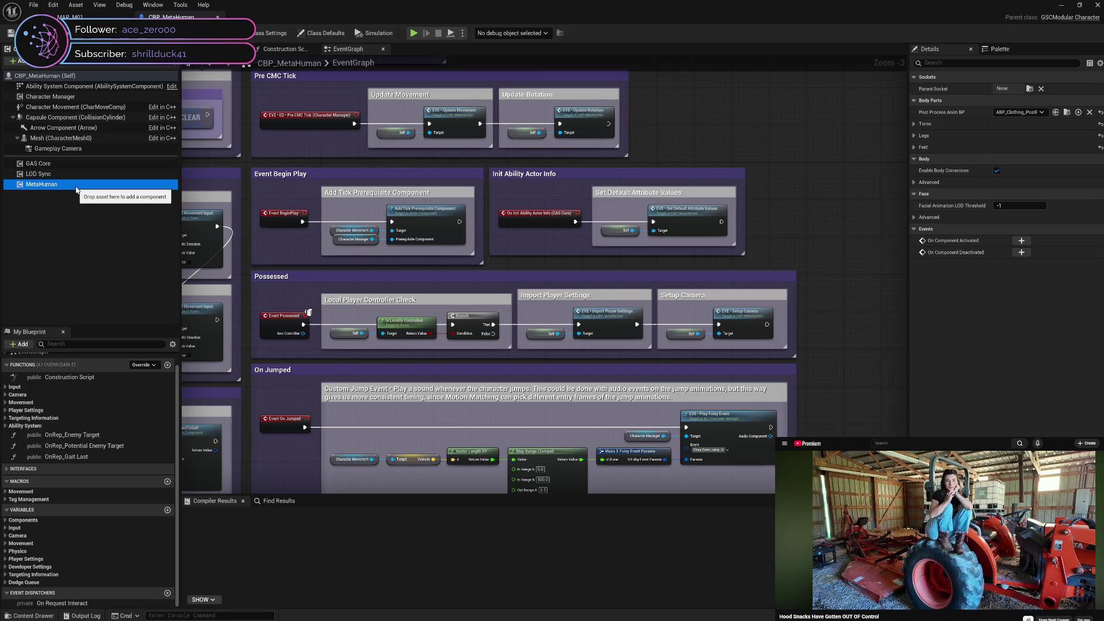
pyautogui.click(78, 194)
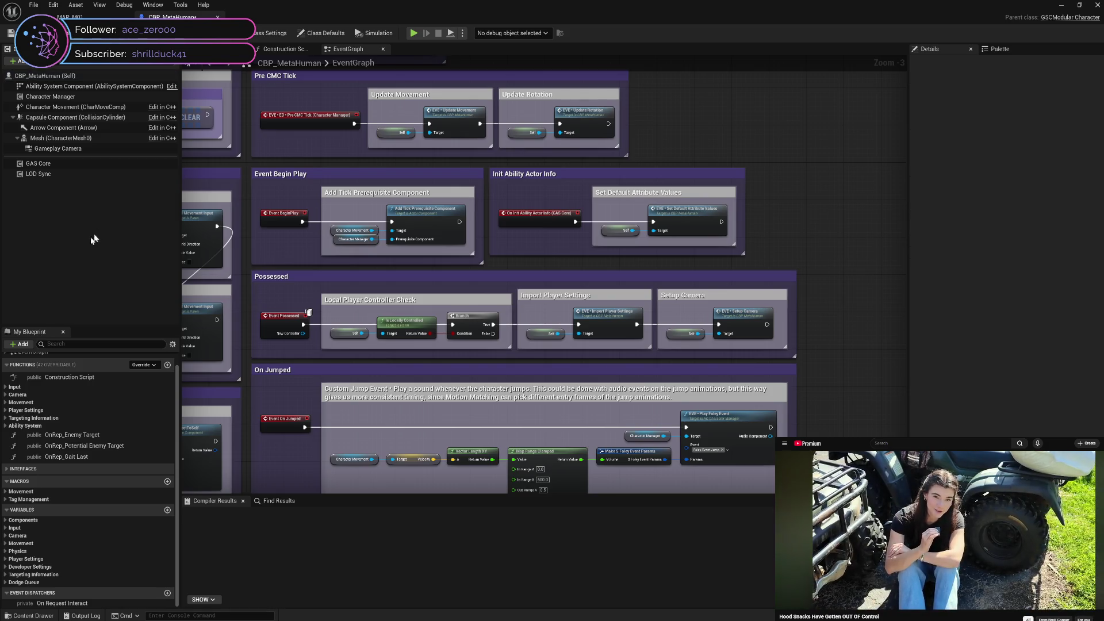
pyautogui.click(72, 175)
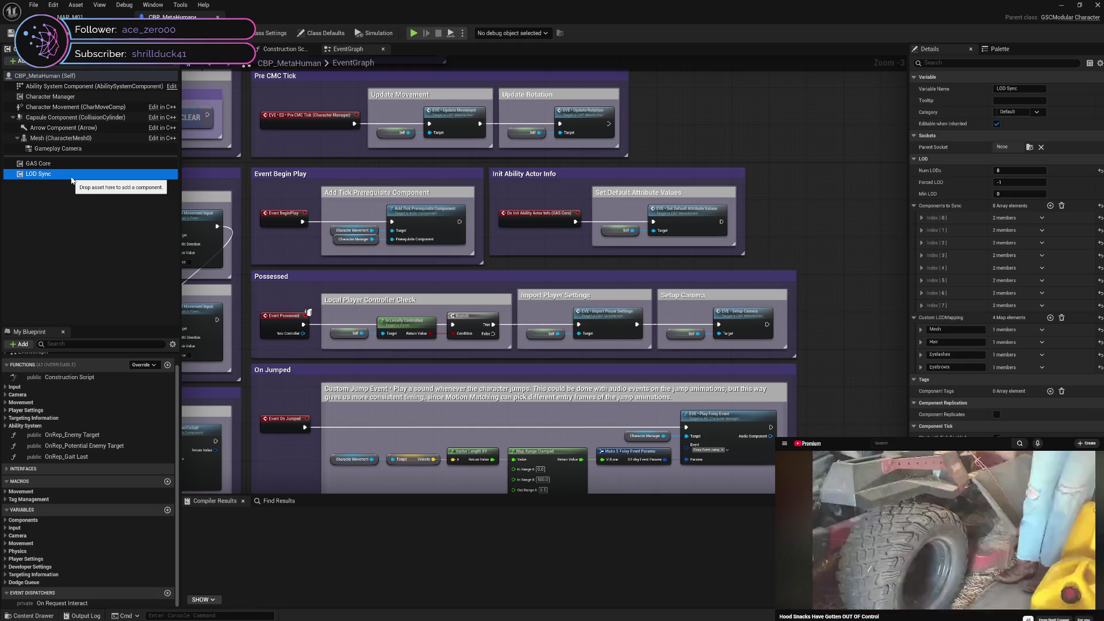
pyautogui.press('Delete')
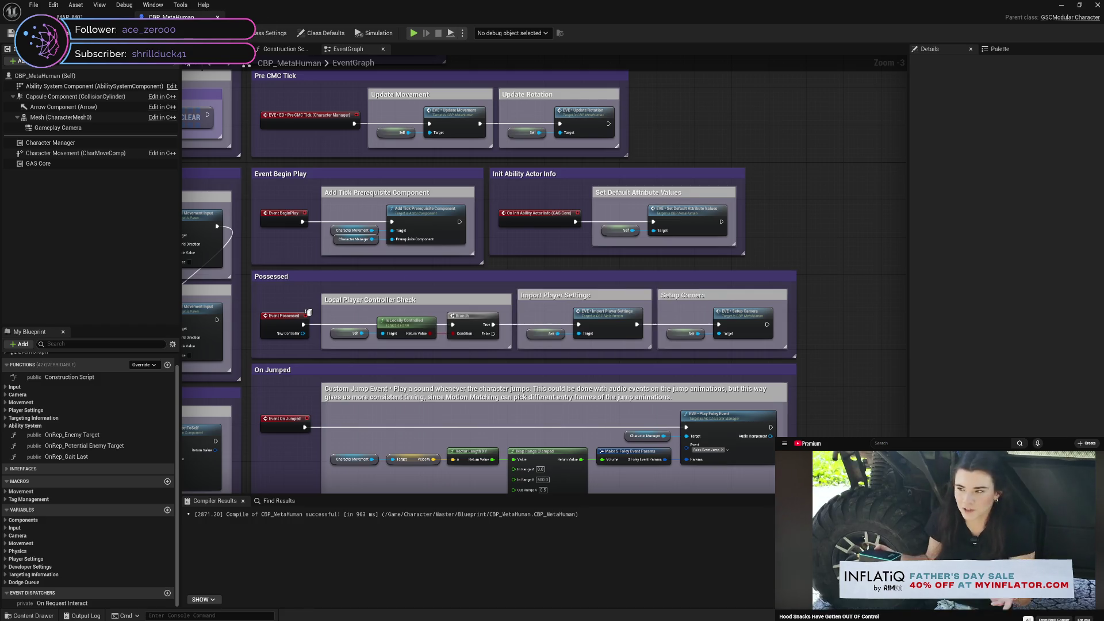
pyautogui.click(70, 17)
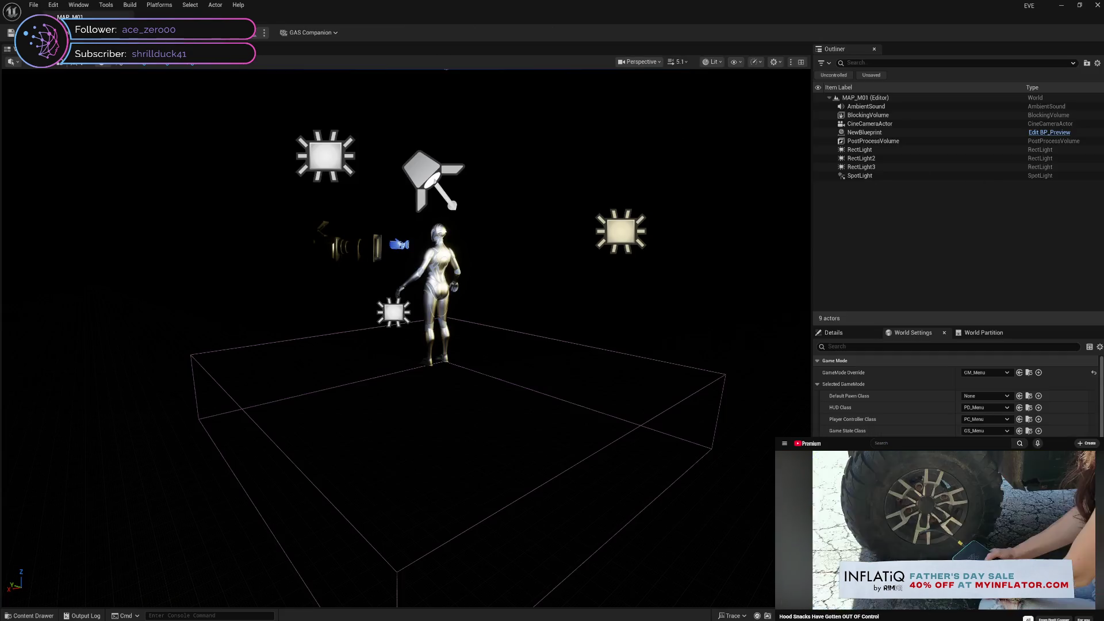
pyautogui.click(814, 451)
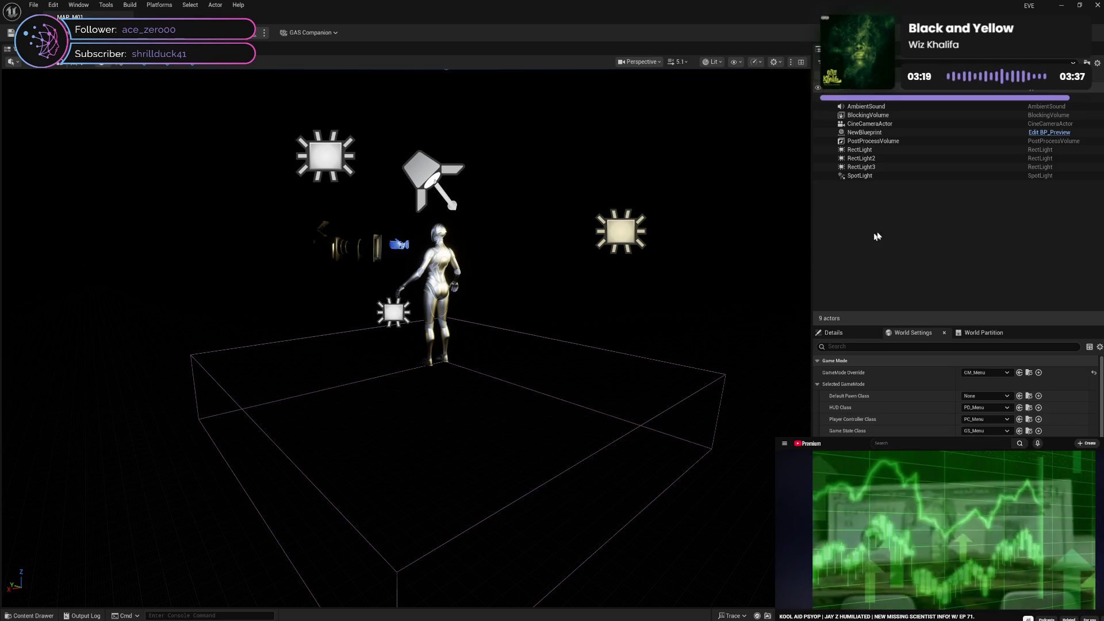
# Step: Open the BP_Preview blueprint from the Character/Master Data > Preview folder
pyautogui.click(31, 615)
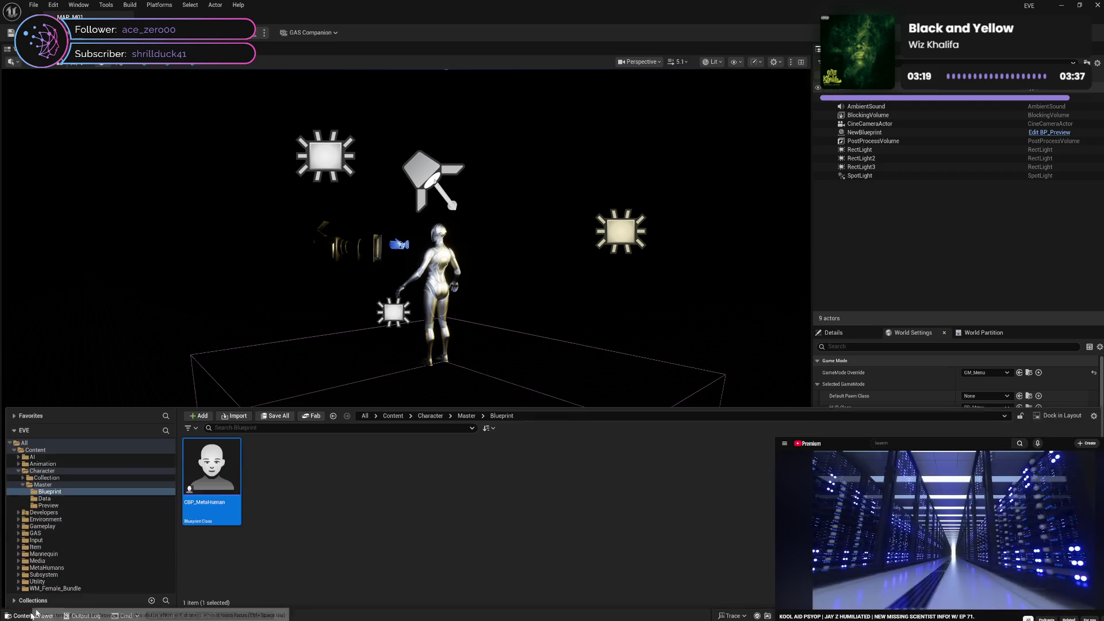
pyautogui.click(72, 497)
pyautogui.click(73, 503)
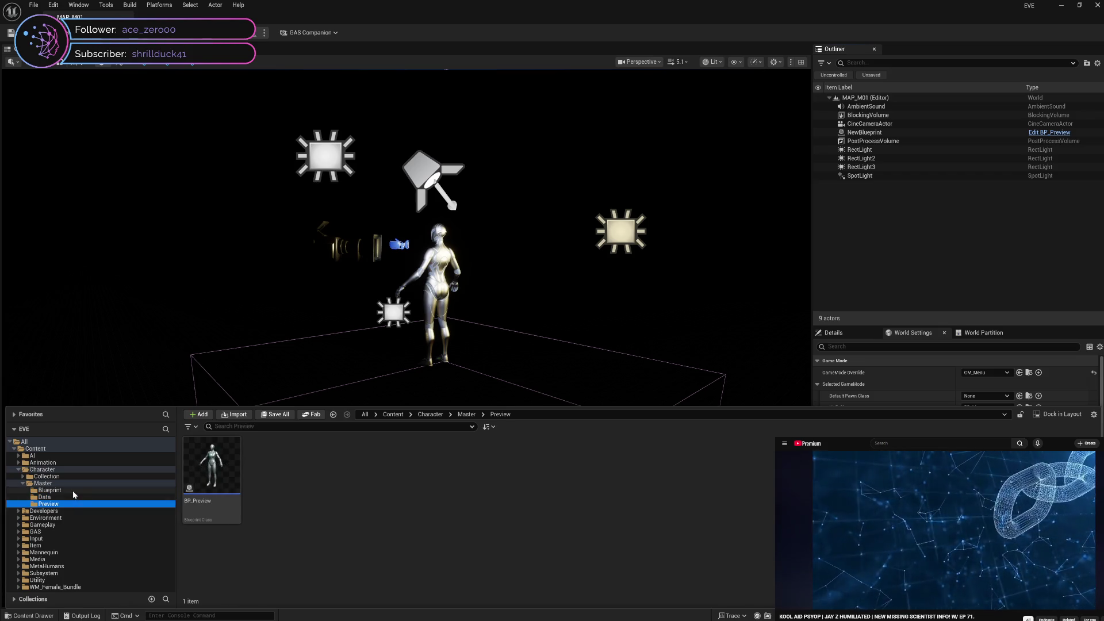
pyautogui.doubleClick(210, 516)
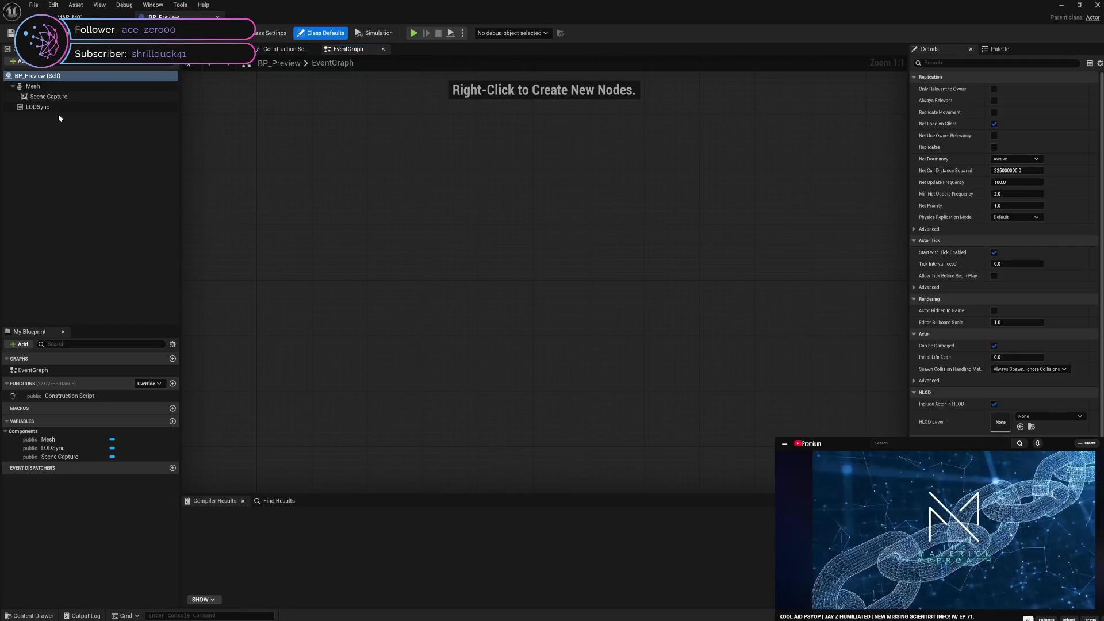
# Step: Delete the LODSync component, compile BP_Preview with F7, and return to MAP_M01
pyautogui.click(59, 109)
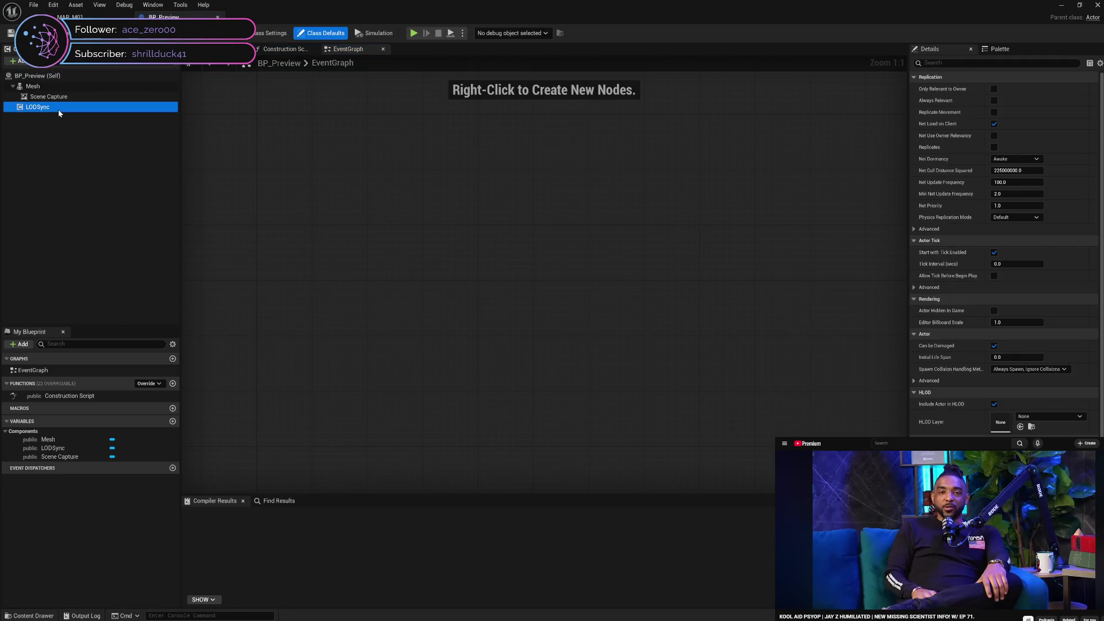
pyautogui.press('Delete')
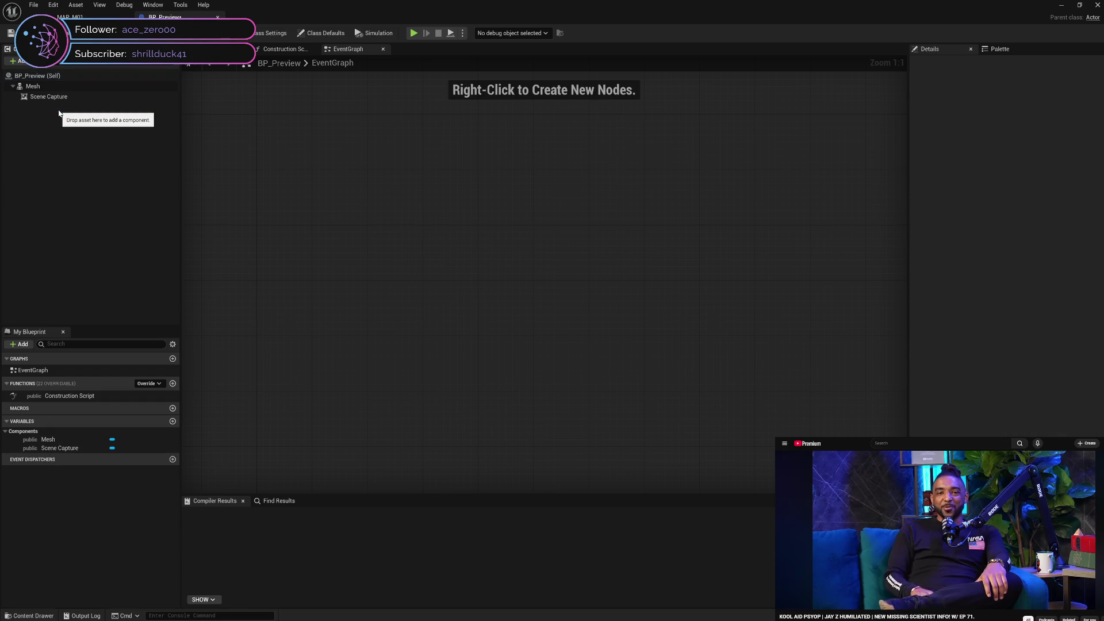
pyautogui.press('F7')
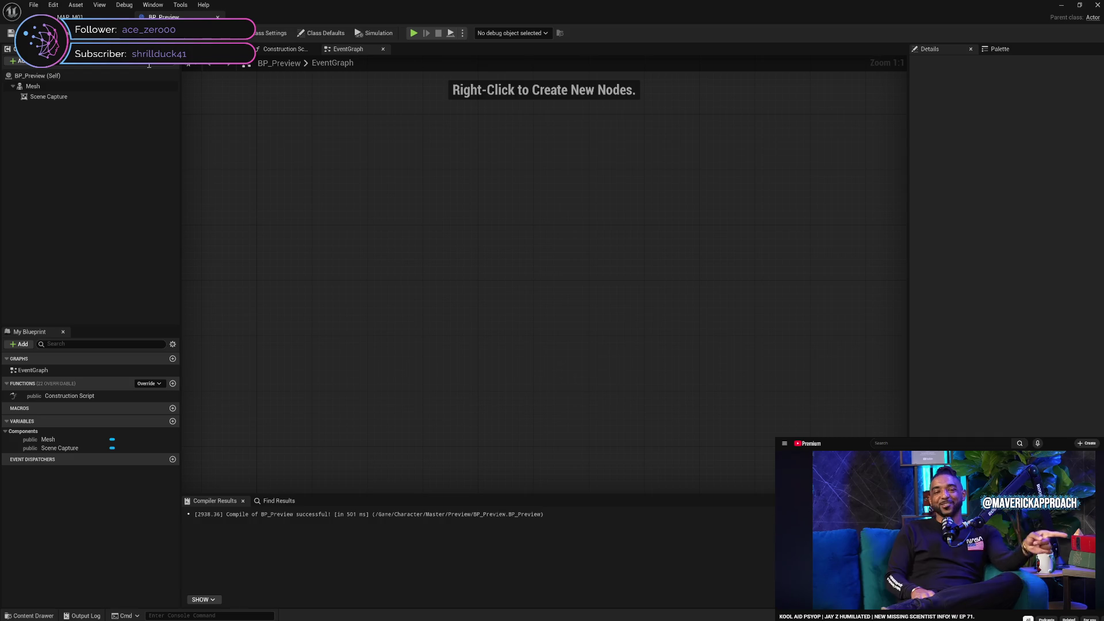
pyautogui.click(115, 87)
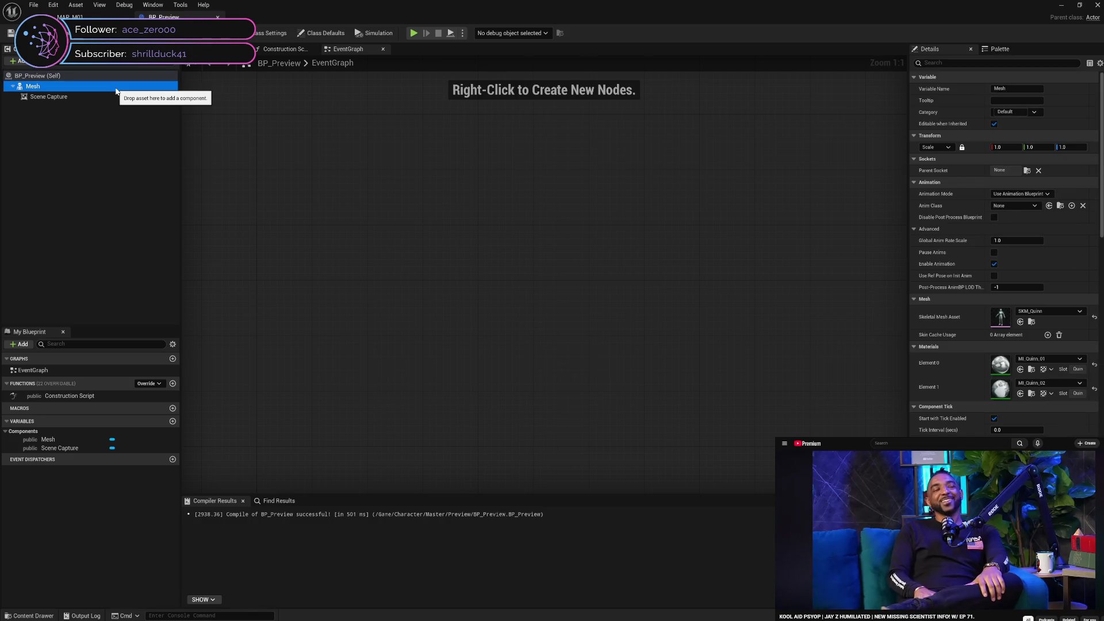
pyautogui.click(69, 17)
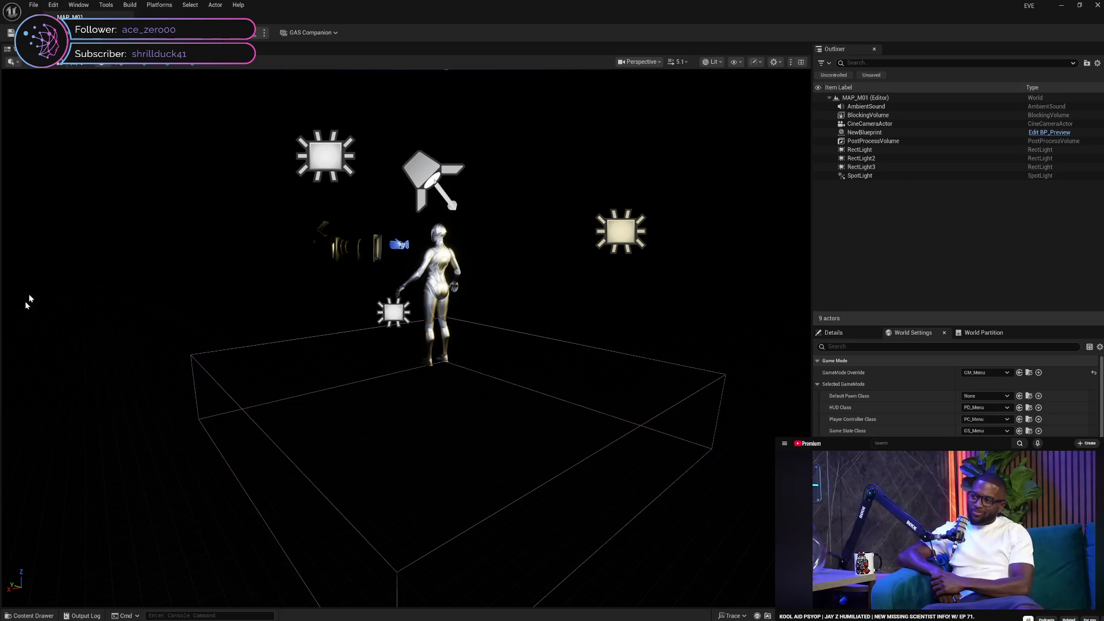
# Step: Browse the Animation and Character folders in the Content Drawer, then collapse them
pyautogui.click(34, 616)
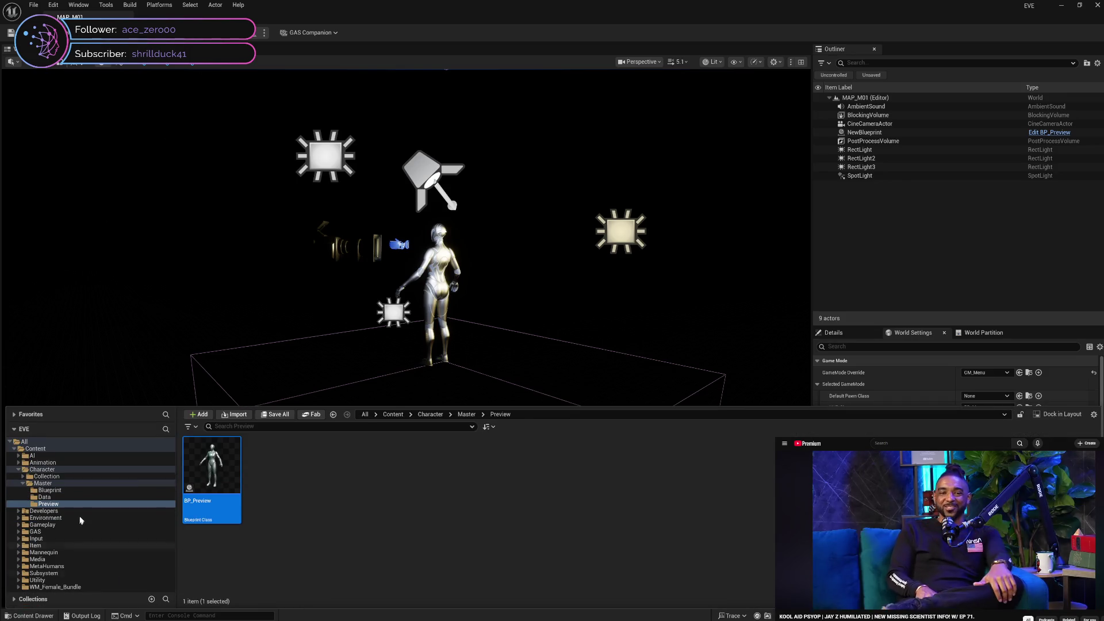
pyautogui.click(18, 463)
pyautogui.click(46, 476)
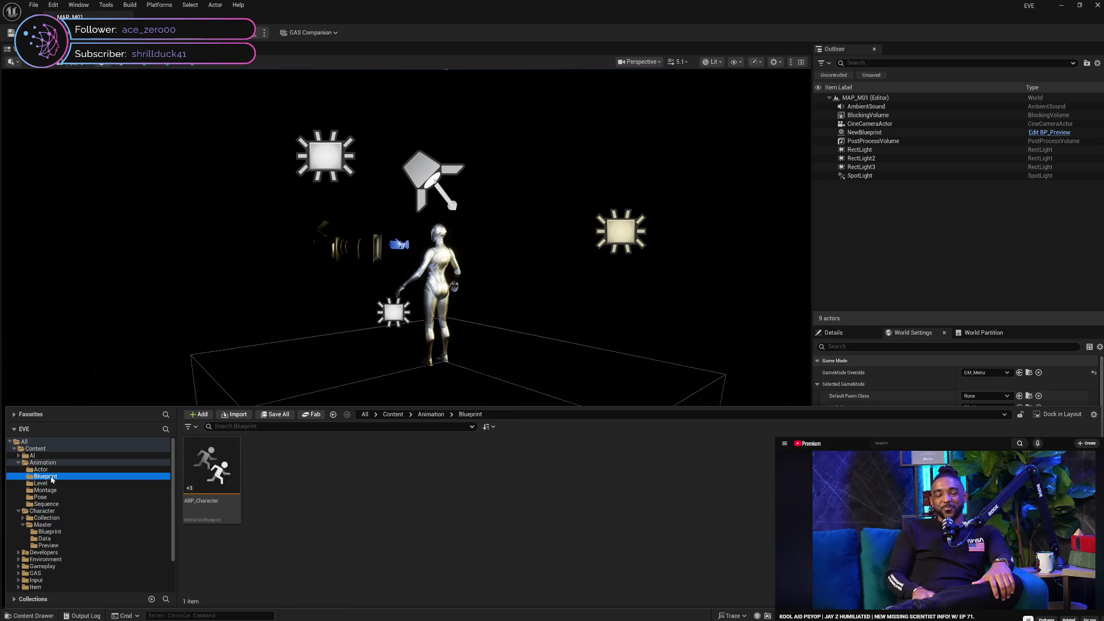
pyautogui.click(24, 464)
pyautogui.click(19, 464)
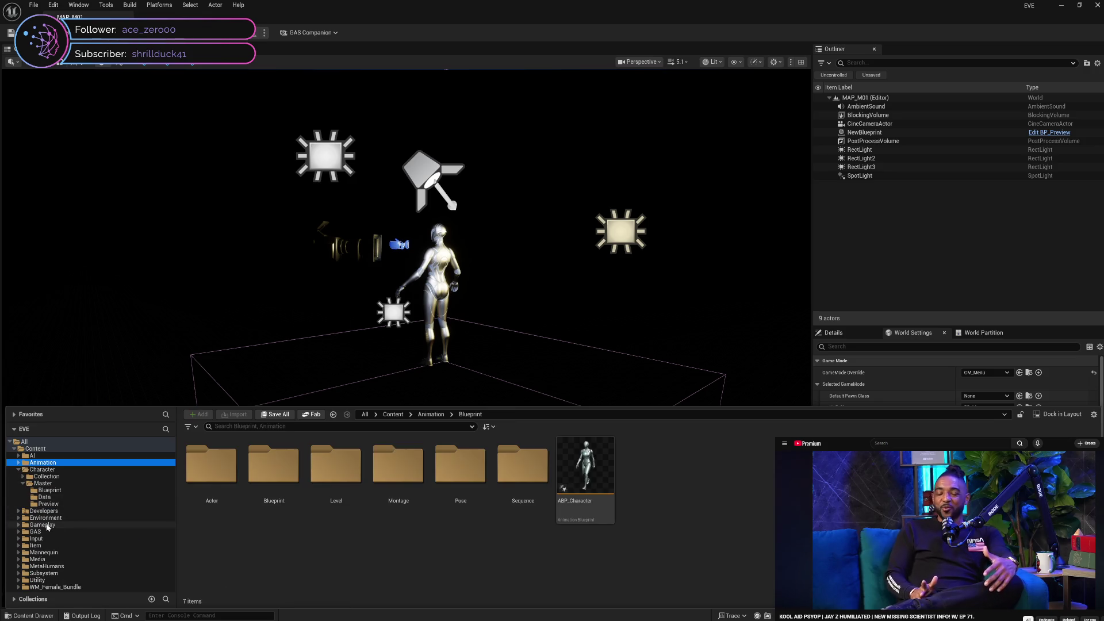
pyautogui.click(23, 489)
pyautogui.click(23, 483)
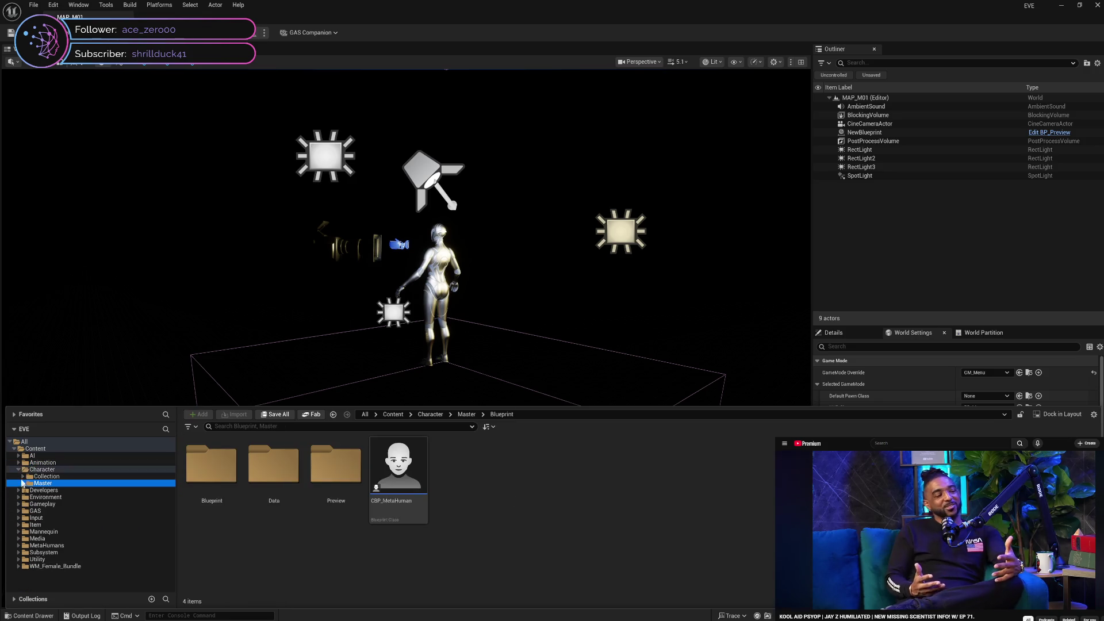
pyautogui.click(24, 469)
pyautogui.click(19, 469)
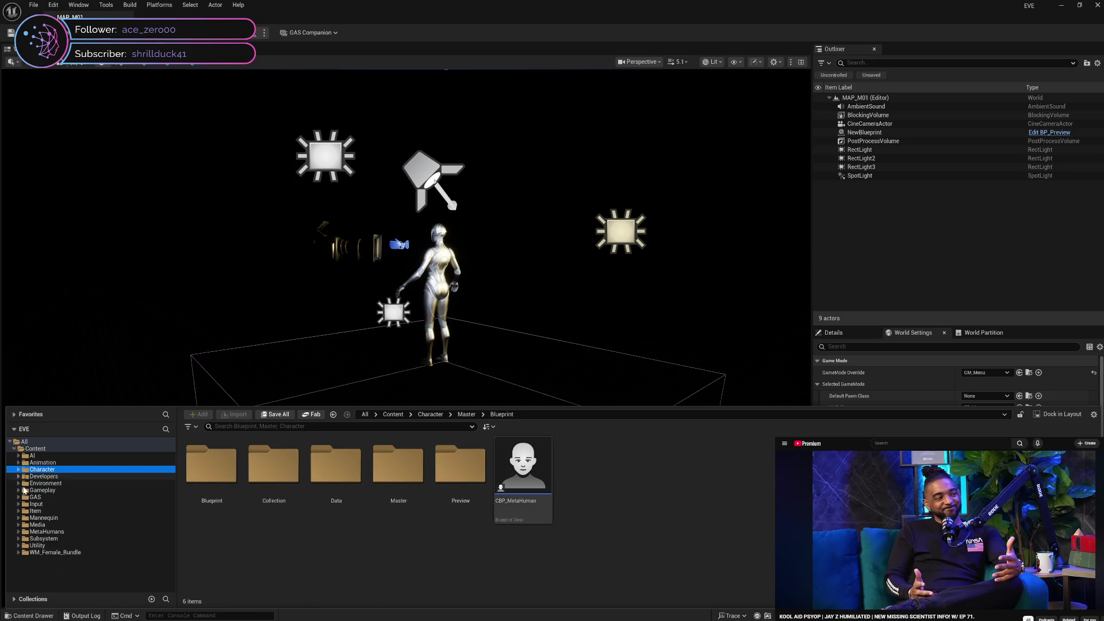
# Step: Delete the MetaHumans folder and confirm the deletion
pyautogui.click(33, 532)
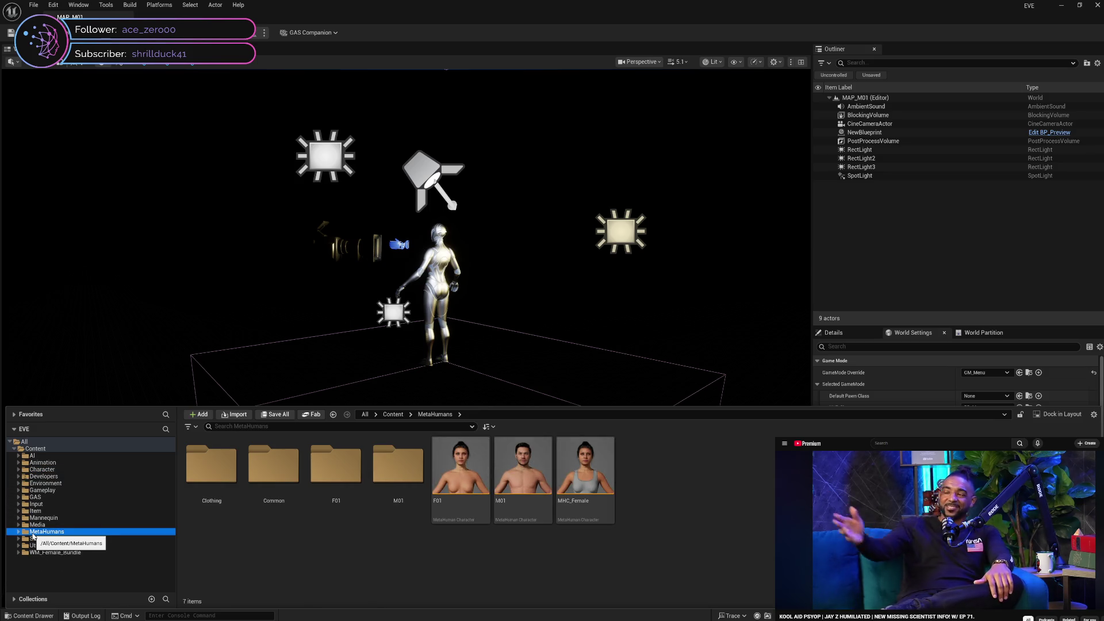
pyautogui.press('Delete')
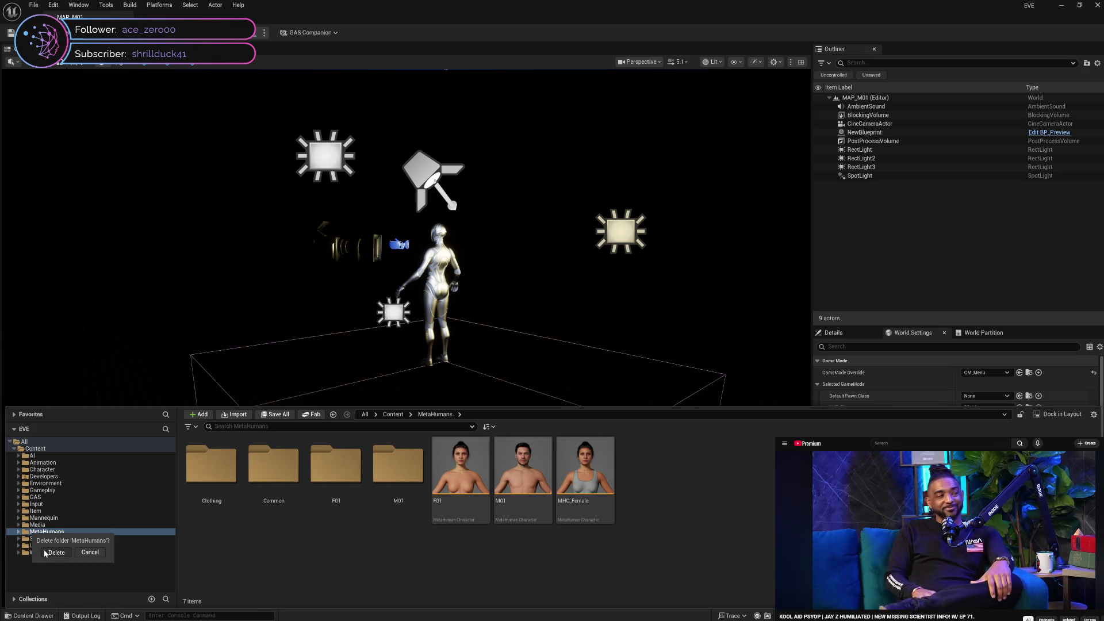
pyautogui.click(45, 553)
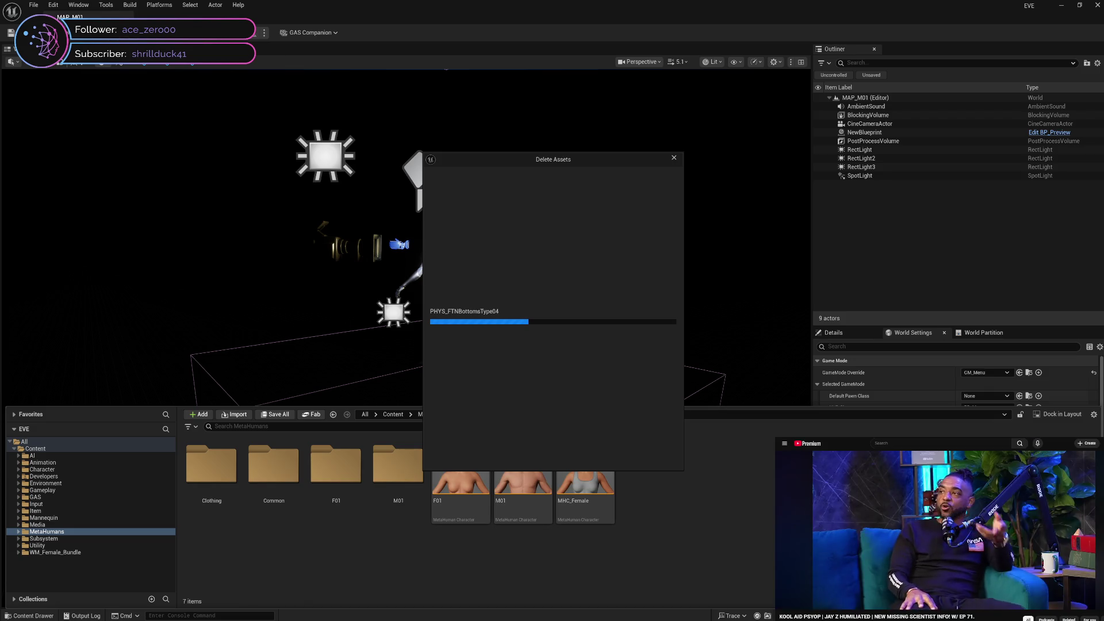
# Step: Open the video site's navigation sidebar and close it again
pyautogui.click(785, 445)
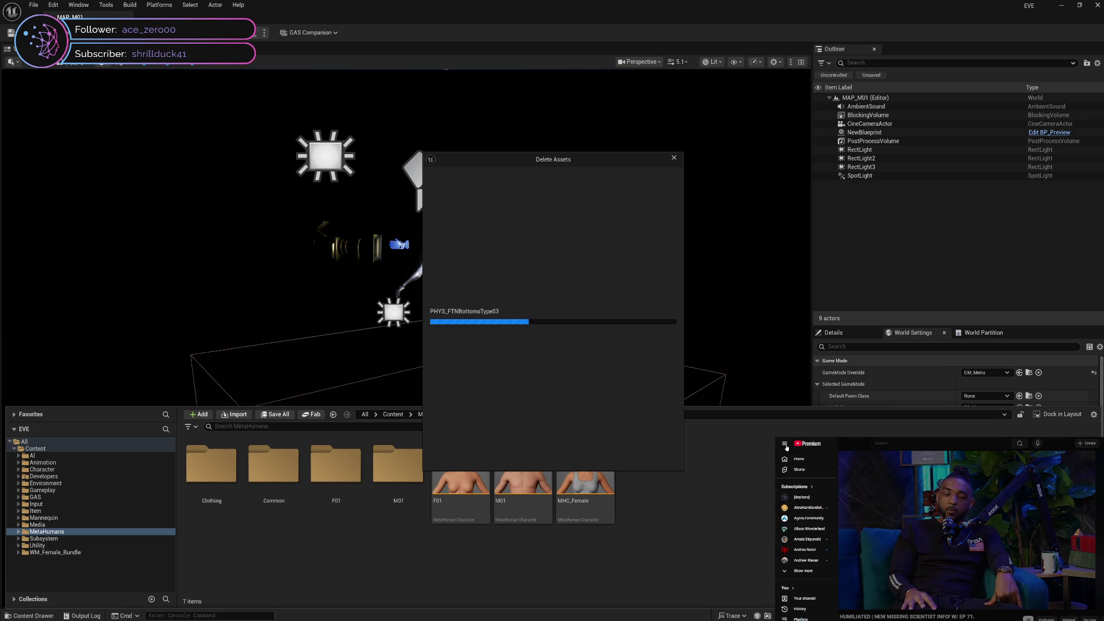
pyautogui.click(784, 445)
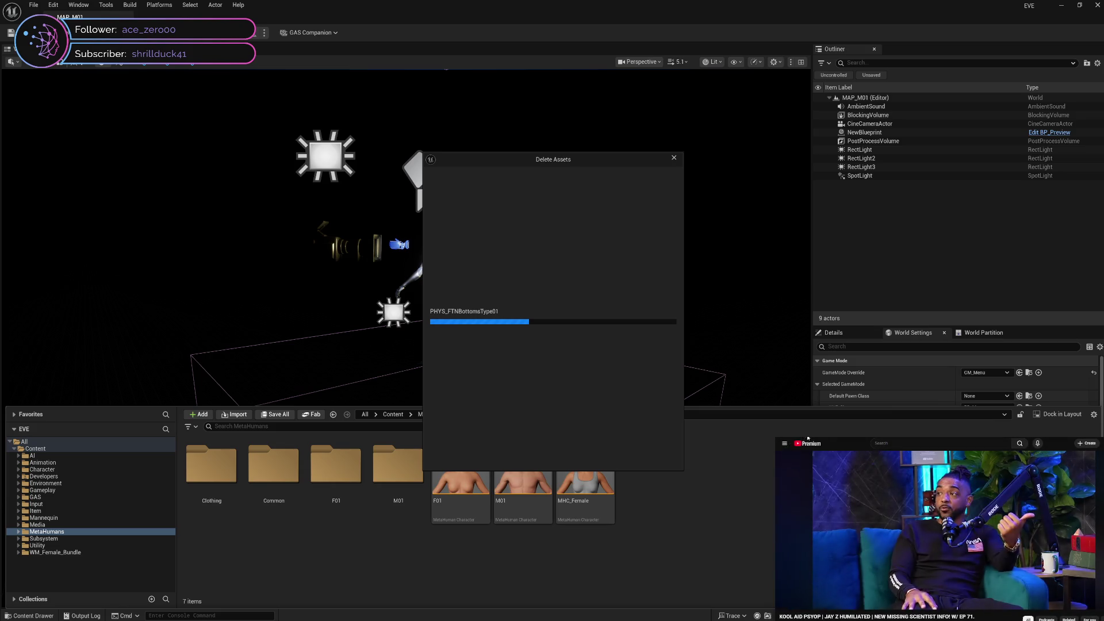